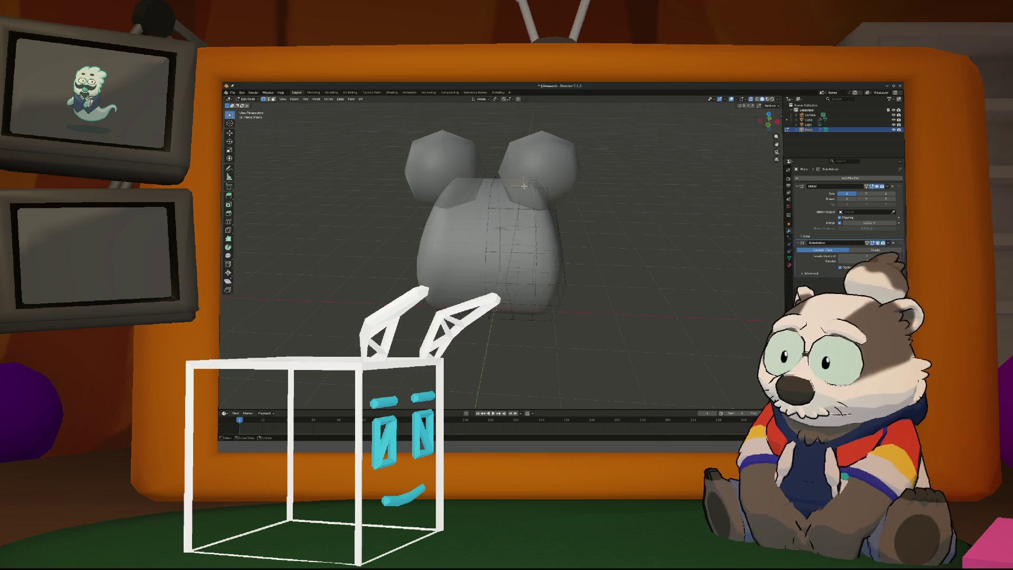
Confirm the edge slide, then slide the selected vertex along its edge
{"action": "left_click", "coordinate": [512, 210]}
{"action": "middle_click_drag", "start_coordinate": [512, 210], "coordinate": [486, 202]}
{"action": "key", "text": "g"}
{"action": "key", "text": "g"}
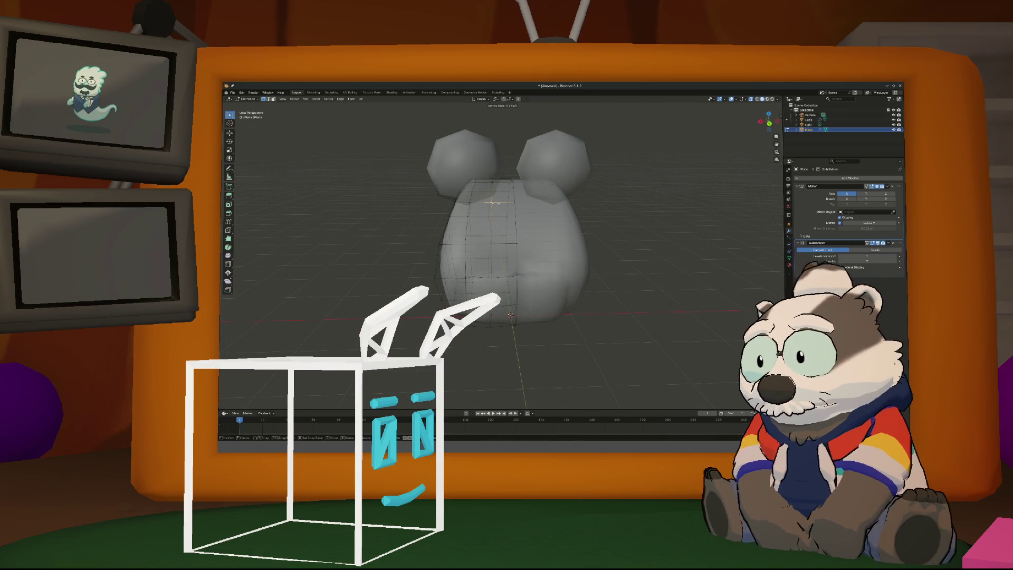
{"action": "left_click", "coordinate": [495, 202]}
{"action": "middle_click_drag", "start_coordinate": [495, 202], "coordinate": [601, 226]}
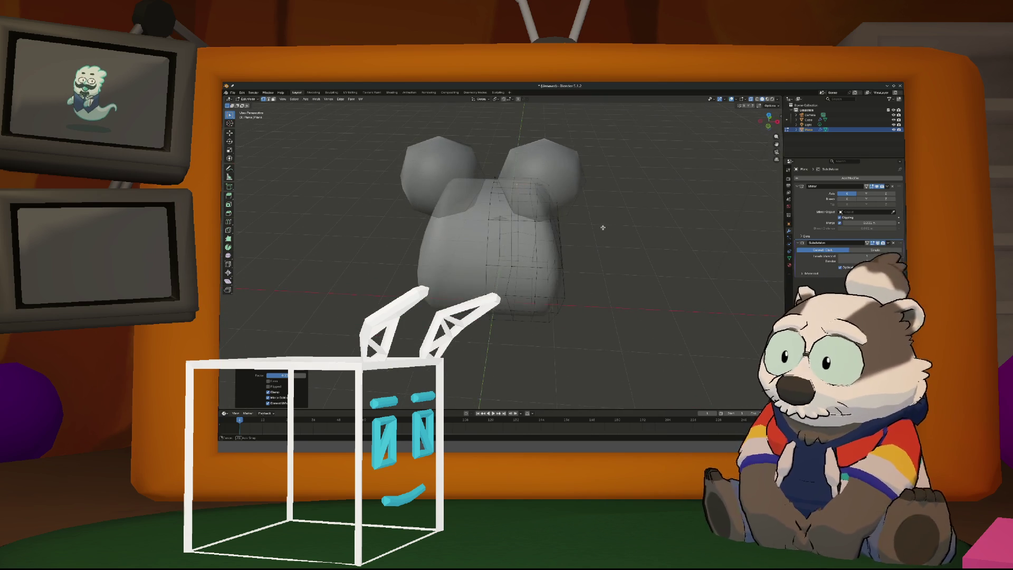
Add another edge to the selection and slide the selected edges twice
{"action": "left_click", "coordinate": [530, 183]}
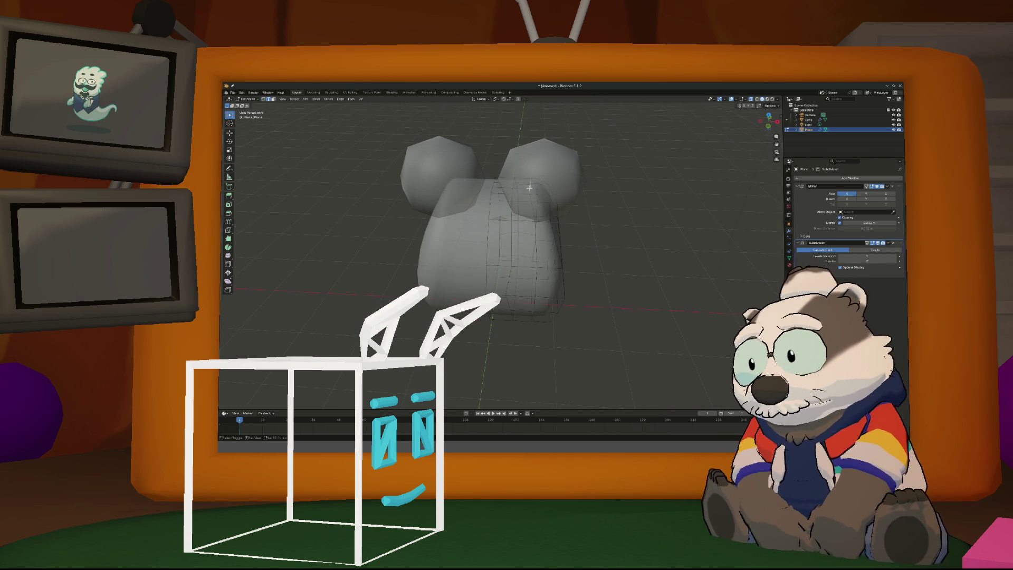
{"action": "key", "text": "g"}
{"action": "key", "text": "g"}
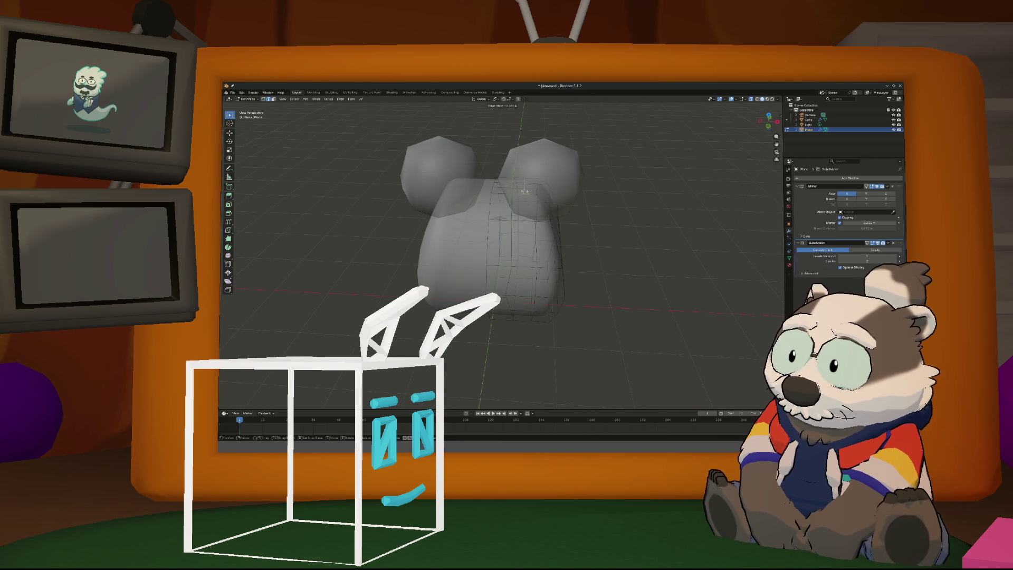
{"action": "left_click", "coordinate": [510, 193]}
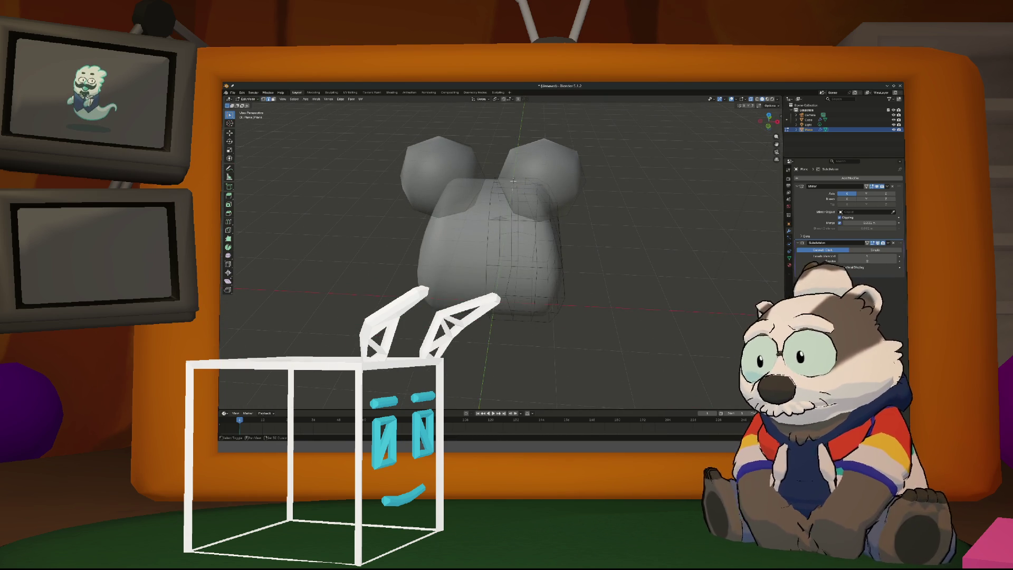
{"action": "key", "text": "g"}
{"action": "key", "text": "g"}
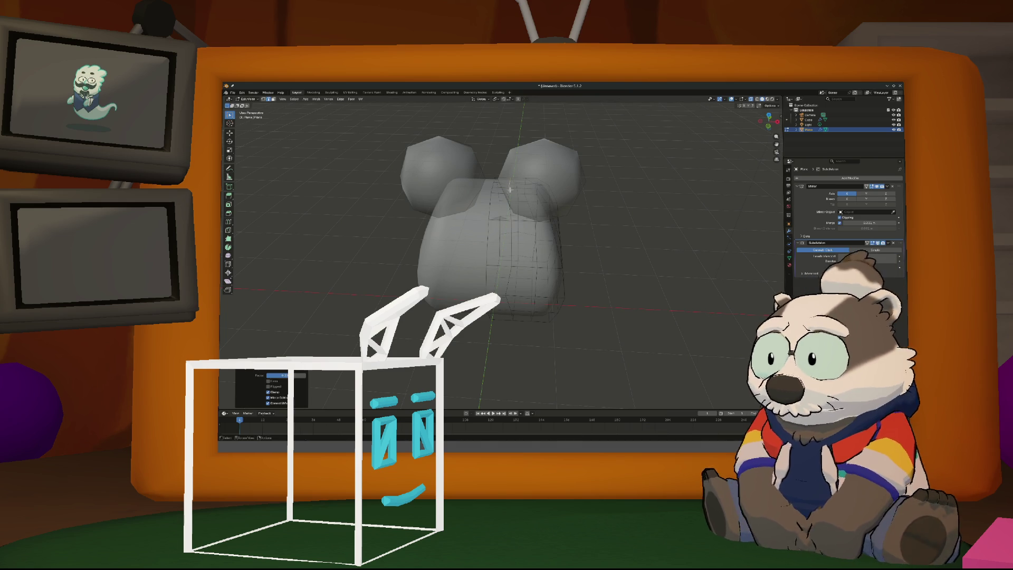
{"action": "left_click", "coordinate": [510, 189]}
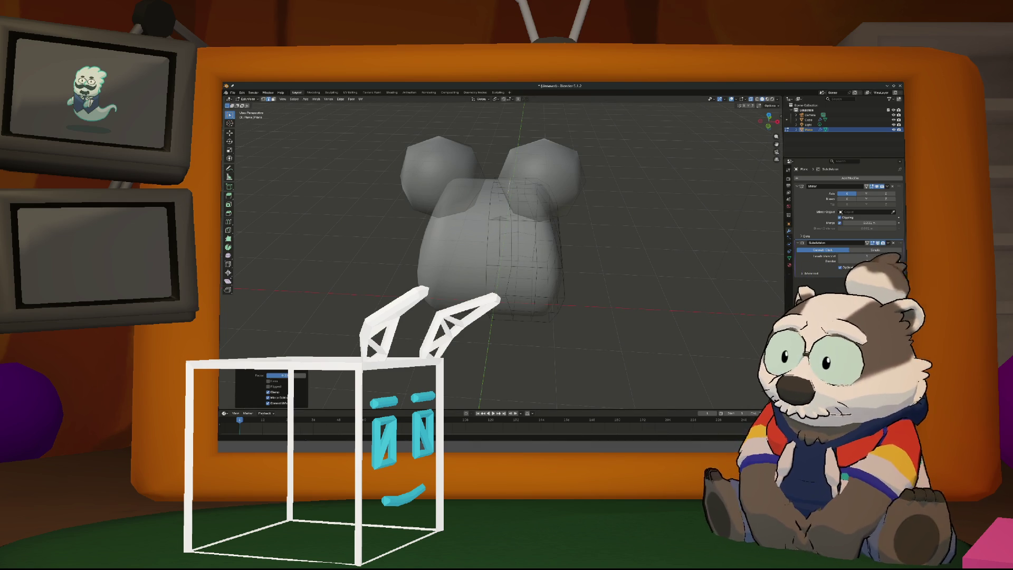
Add a loop cut across the body with Ctrl+R
{"action": "middle_click_drag", "start_coordinate": [454, 304], "coordinate": [424, 314]}
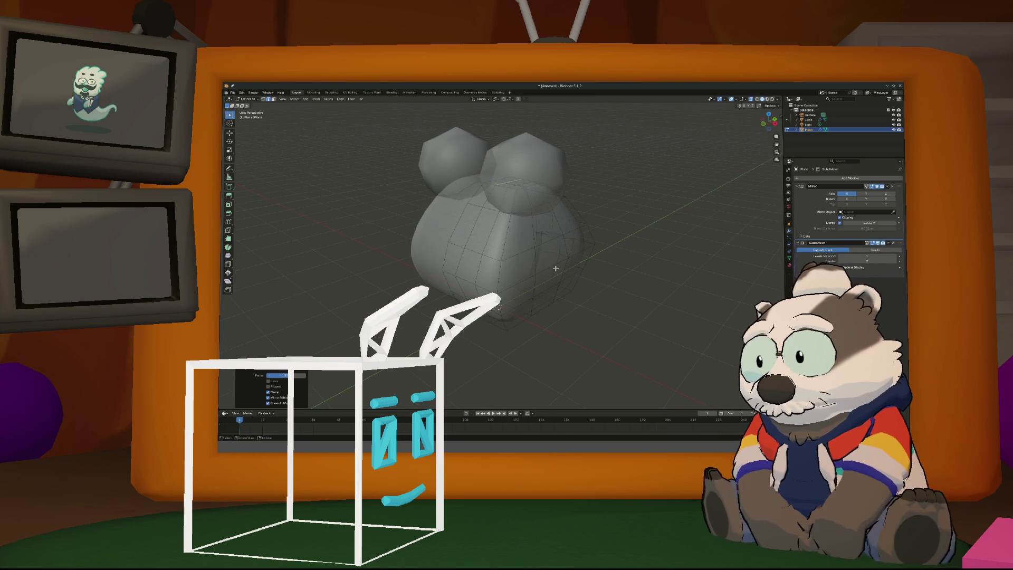
{"action": "key", "text": "ctrl+r"}
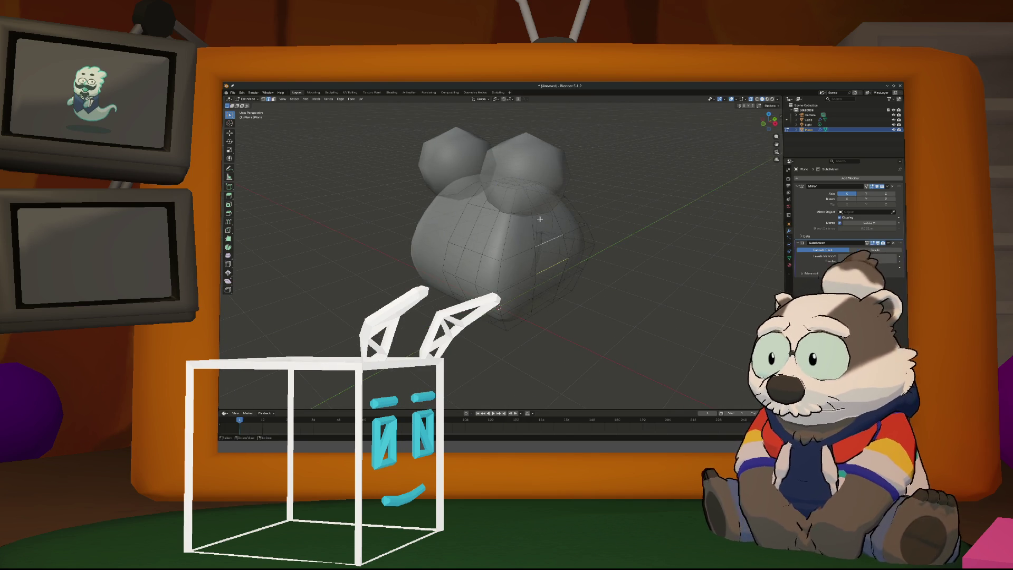
{"action": "mouse_move", "coordinate": [551, 289]}
{"action": "middle_mouse_down"}
{"action": "mouse_move", "coordinate": [562, 281]}
{"action": "mouse_move", "coordinate": [591, 292]}
{"action": "mouse_move", "coordinate": [577, 266]}
{"action": "middle_mouse_up"}
{"action": "scroll", "coordinate": [565, 288], "scroll_direction": "up", "scroll_amount": 2}
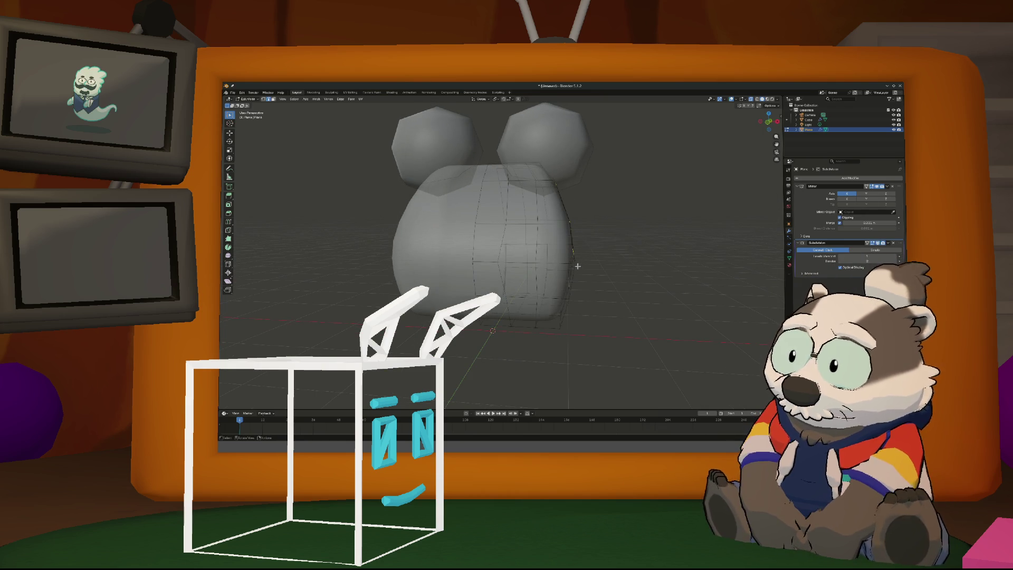
Move the selected part of the body along the X axis
{"action": "key", "text": "g"}
{"action": "key", "text": "x"}
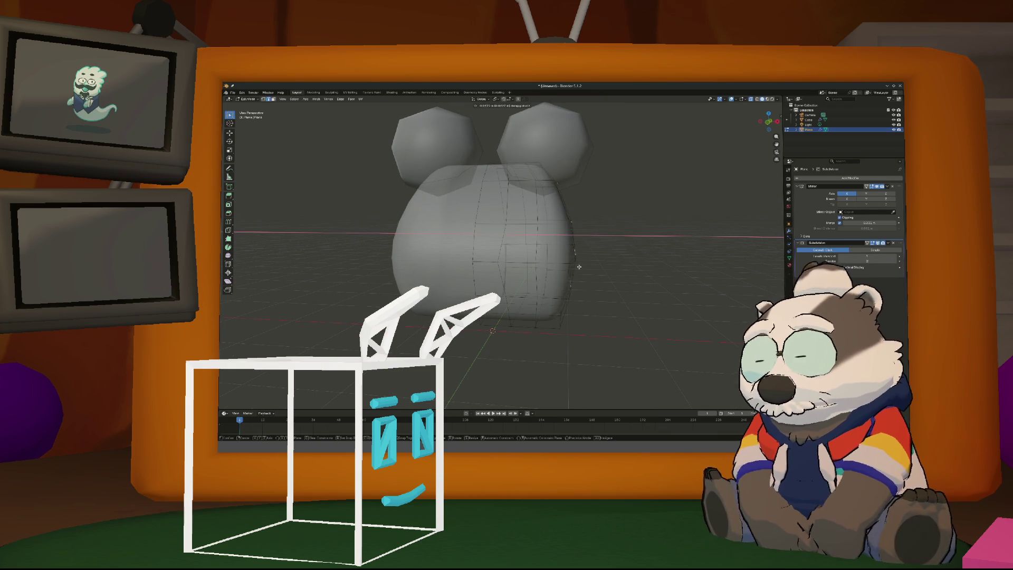
{"action": "left_click", "coordinate": [584, 267]}
{"action": "mouse_move", "coordinate": [584, 267]}
{"action": "middle_mouse_down"}
{"action": "mouse_move", "coordinate": [559, 292]}
{"action": "mouse_move", "coordinate": [588, 287]}
{"action": "mouse_move", "coordinate": [551, 293]}
{"action": "middle_mouse_up"}
{"action": "scroll", "coordinate": [550, 293], "scroll_direction": "down", "scroll_amount": 2}
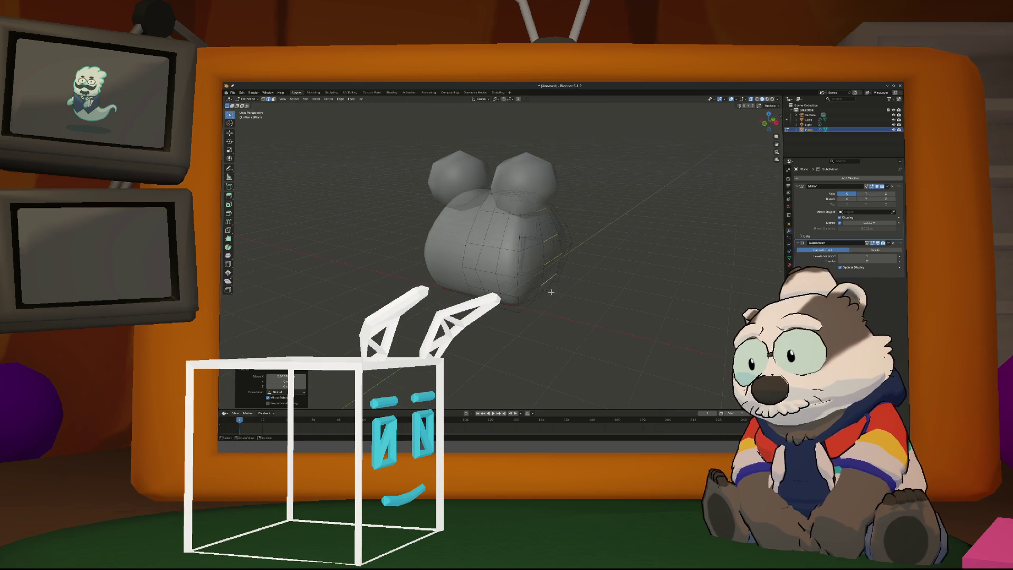
Select the body's vertical edge loop and edge-slide it
{"action": "left_click", "coordinate": [545, 284], "text": "alt"}
{"action": "left_click", "coordinate": [545, 264], "text": "alt"}
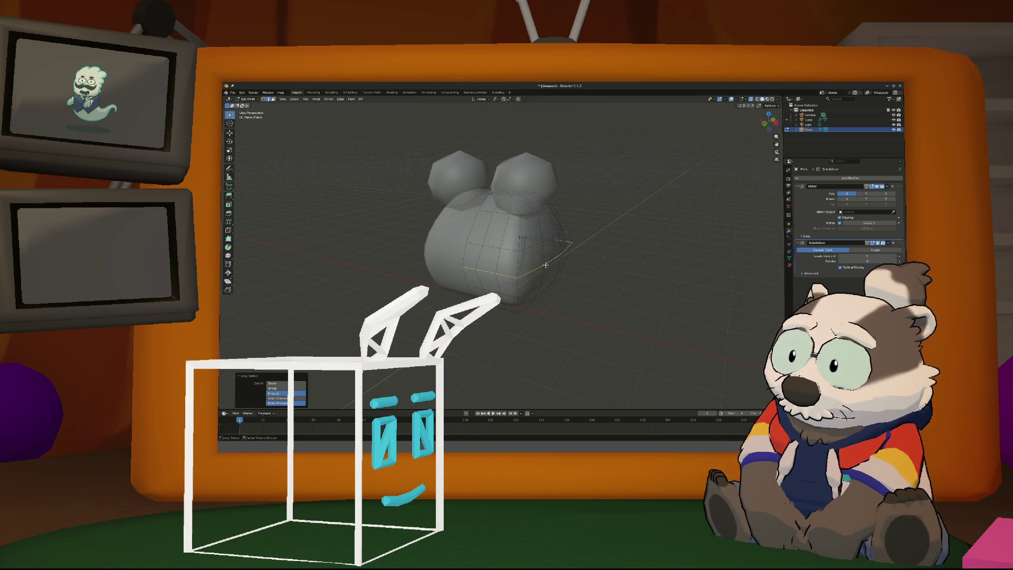
{"action": "left_click", "coordinate": [542, 283], "text": "alt"}
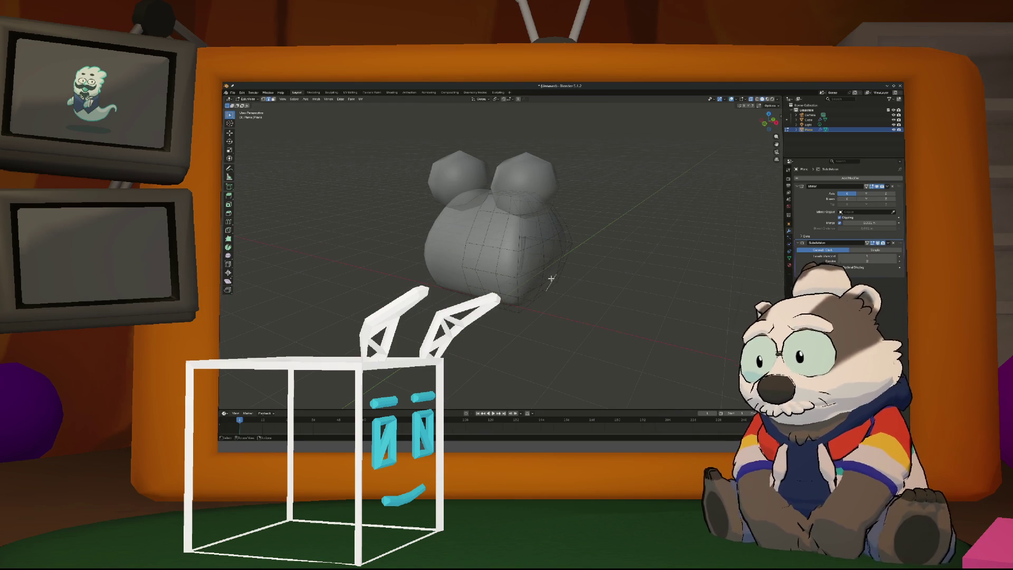
{"action": "mouse_move", "coordinate": [551, 280]}
{"action": "middle_mouse_down"}
{"action": "mouse_move", "coordinate": [504, 271]}
{"action": "mouse_move", "coordinate": [480, 285]}
{"action": "mouse_move", "coordinate": [622, 264]}
{"action": "mouse_move", "coordinate": [592, 258]}
{"action": "mouse_move", "coordinate": [612, 265]}
{"action": "middle_mouse_up"}
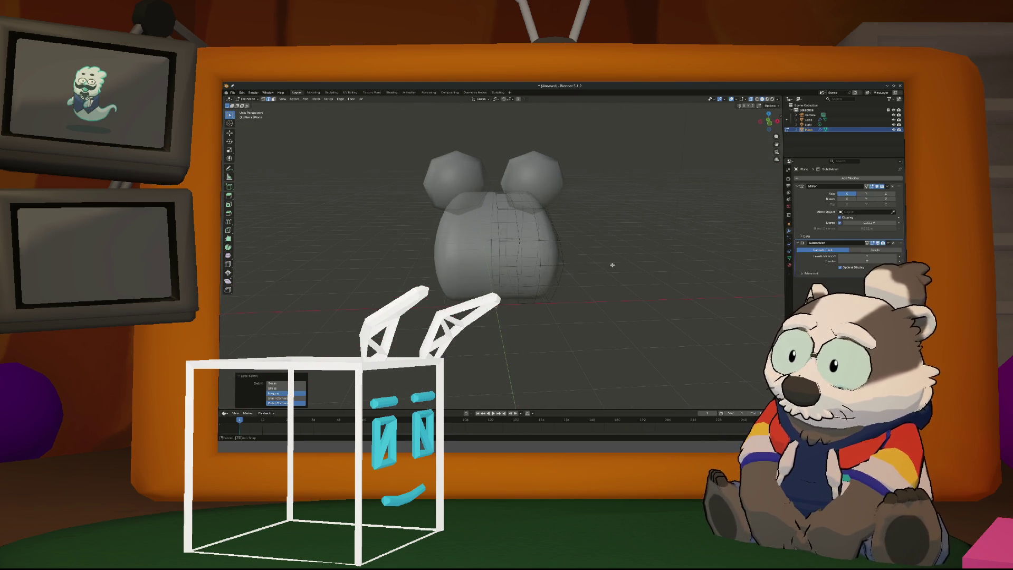
{"action": "left_click", "coordinate": [515, 266]}
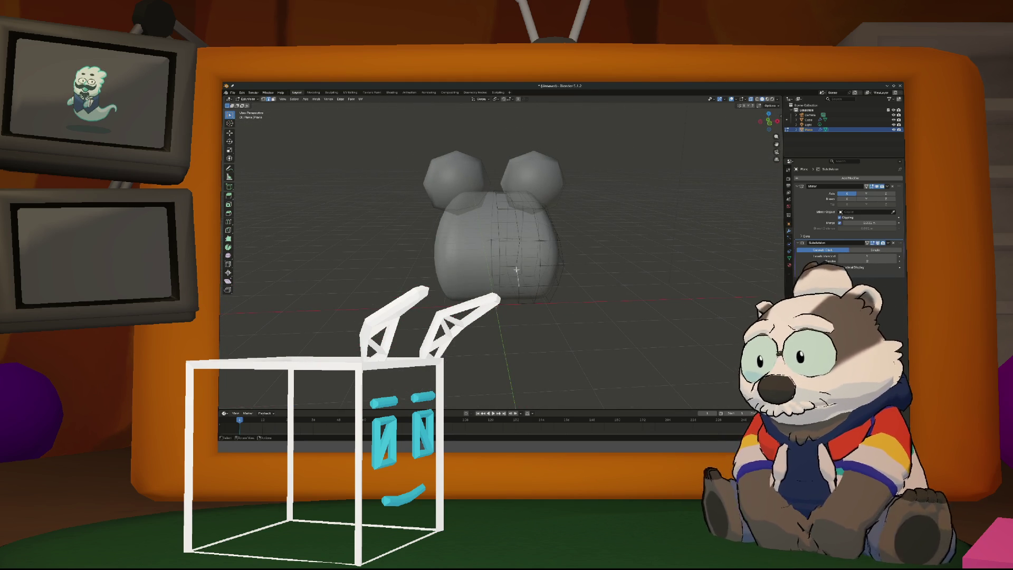
{"action": "key", "text": "g"}
{"action": "key", "text": "g"}
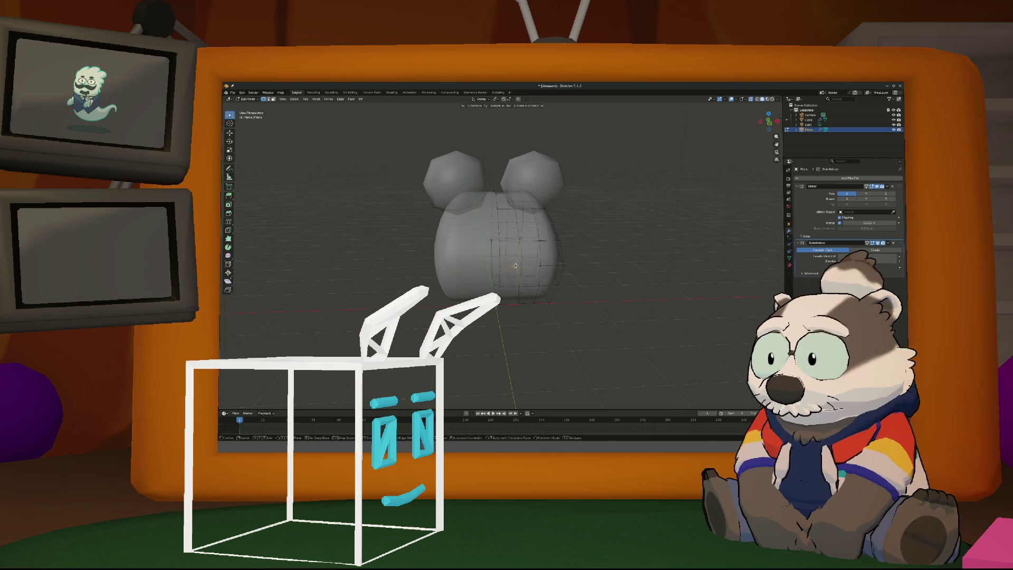
{"action": "left_click", "coordinate": [526, 278]}
Scale the selection down to 0.8 and select another edge loop
{"action": "middle_click_drag", "start_coordinate": [526, 277], "coordinate": [483, 296]}
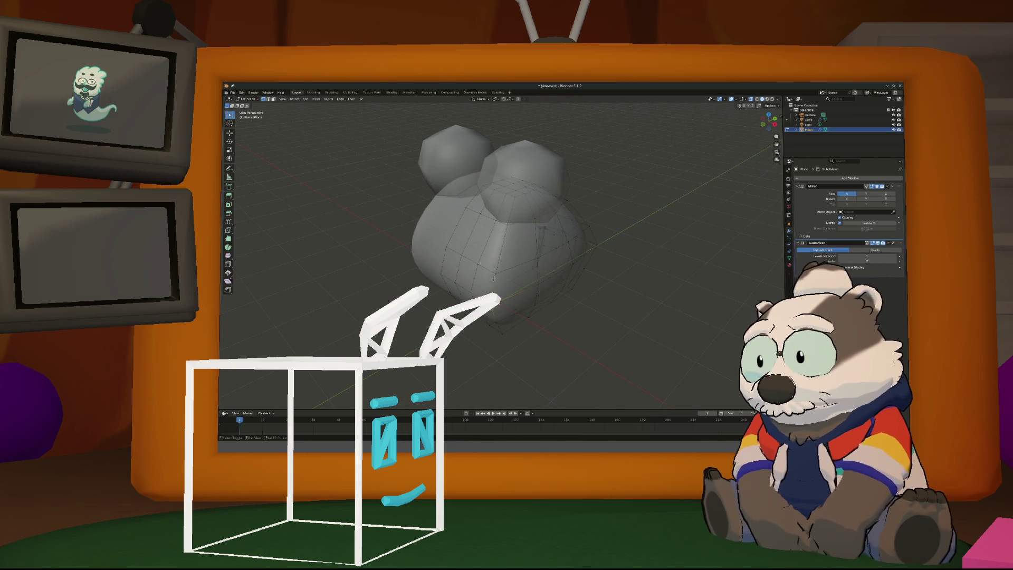
{"action": "mouse_move", "coordinate": [495, 285]}
{"action": "middle_mouse_down"}
{"action": "mouse_move", "coordinate": [483, 271]}
{"action": "mouse_move", "coordinate": [497, 213]}
{"action": "middle_mouse_up"}
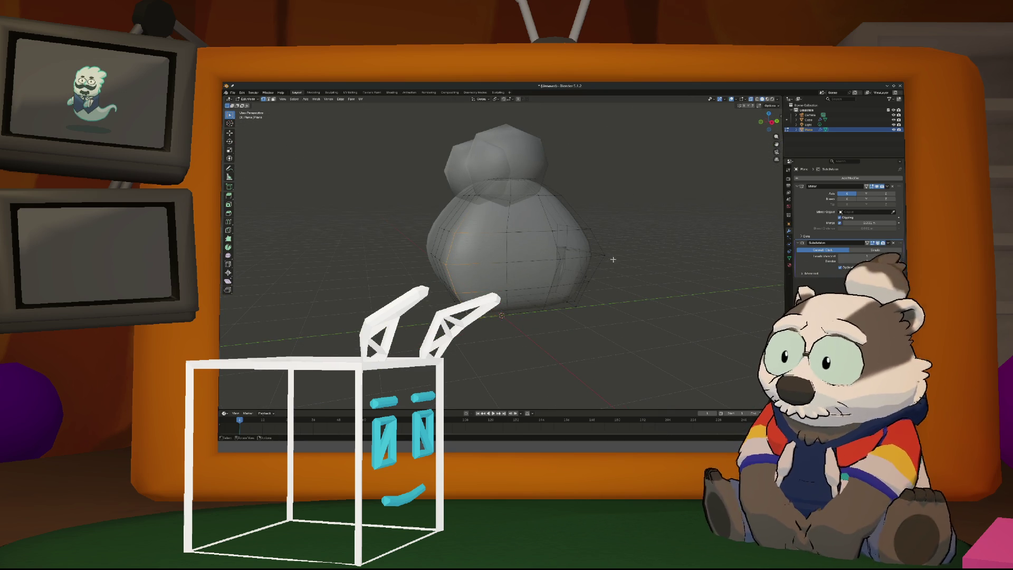
{"action": "mouse_move", "coordinate": [601, 257]}
{"action": "middle_mouse_down"}
{"action": "mouse_move", "coordinate": [570, 278]}
{"action": "mouse_move", "coordinate": [520, 283]}
{"action": "middle_mouse_up"}
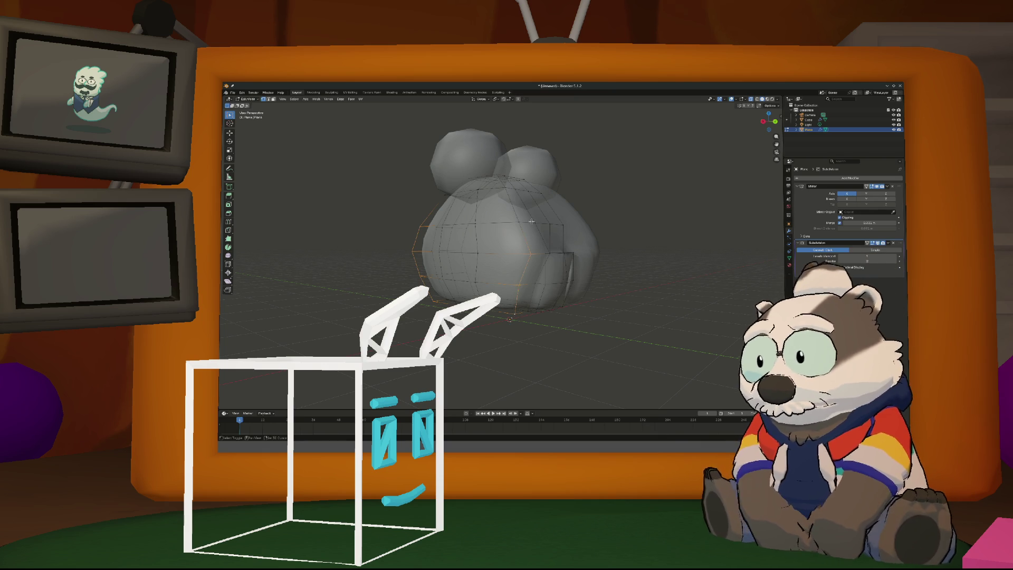
{"action": "mouse_move", "coordinate": [522, 223]}
{"action": "middle_mouse_down"}
{"action": "mouse_move", "coordinate": [637, 262]}
{"action": "mouse_move", "coordinate": [468, 248]}
{"action": "mouse_move", "coordinate": [583, 236]}
{"action": "mouse_move", "coordinate": [518, 232]}
{"action": "mouse_move", "coordinate": [543, 227]}
{"action": "mouse_move", "coordinate": [584, 228]}
{"action": "mouse_move", "coordinate": [476, 234]}
{"action": "mouse_move", "coordinate": [544, 232]}
{"action": "middle_mouse_up"}
{"action": "key", "text": "s"}
{"action": "left_click", "coordinate": [586, 258]}
{"action": "left_click", "coordinate": [518, 232], "text": "alt"}
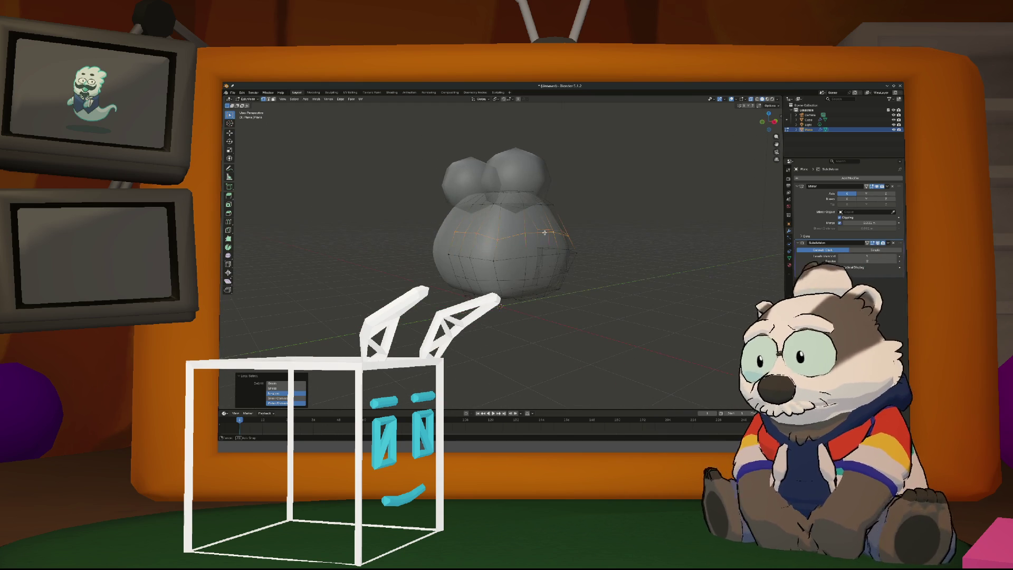
Flatten the selected edge loop to zero height along Z, then check front and right views
{"action": "key", "text": "s"}
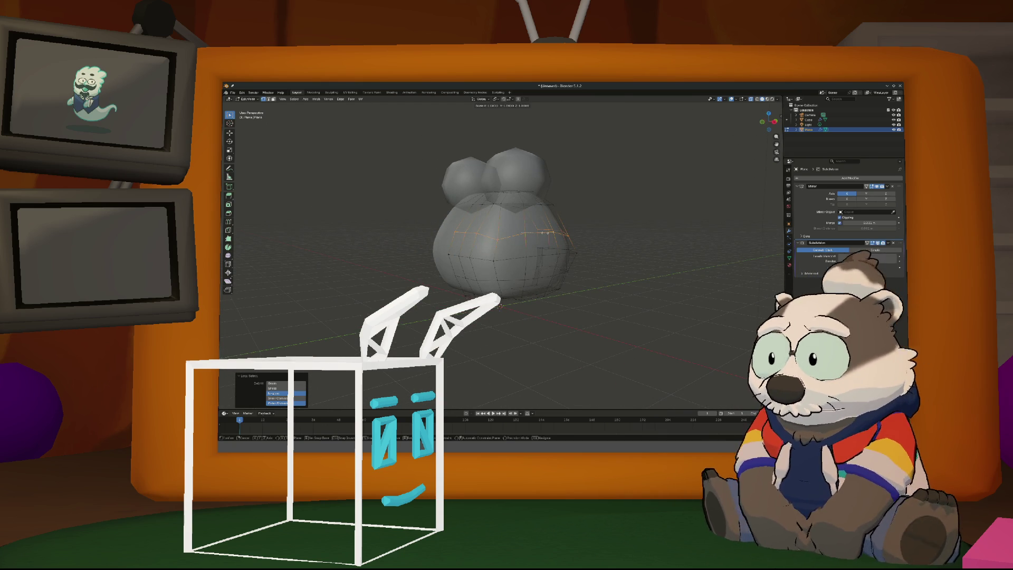
{"action": "key", "text": "z"}
{"action": "key", "text": "0"}
{"action": "key", "text": "Return"}
{"action": "middle_click_drag", "start_coordinate": [542, 243], "coordinate": [496, 262]}
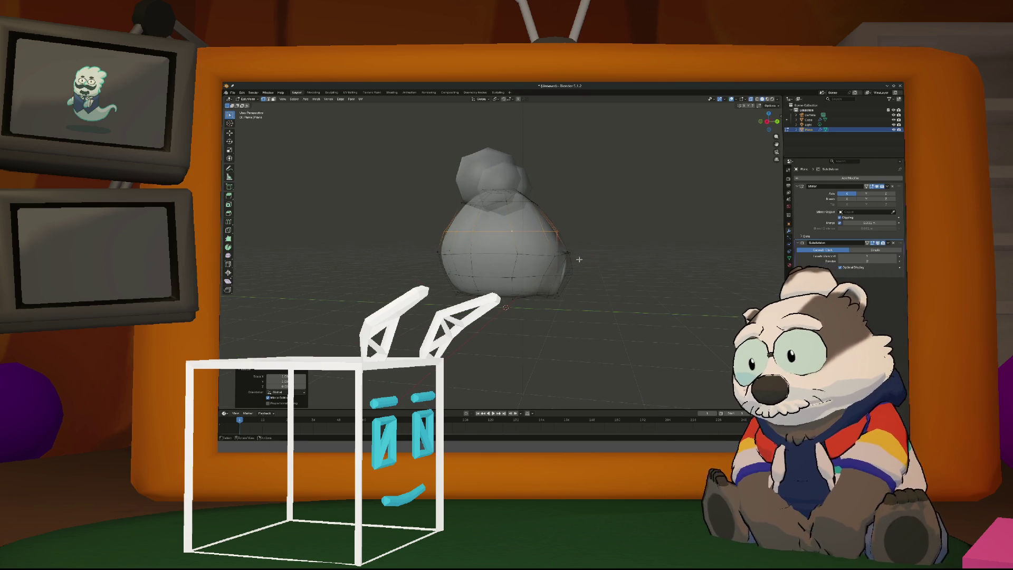
{"action": "key", "text": "KP_1"}
{"action": "key", "text": "KP_3"}
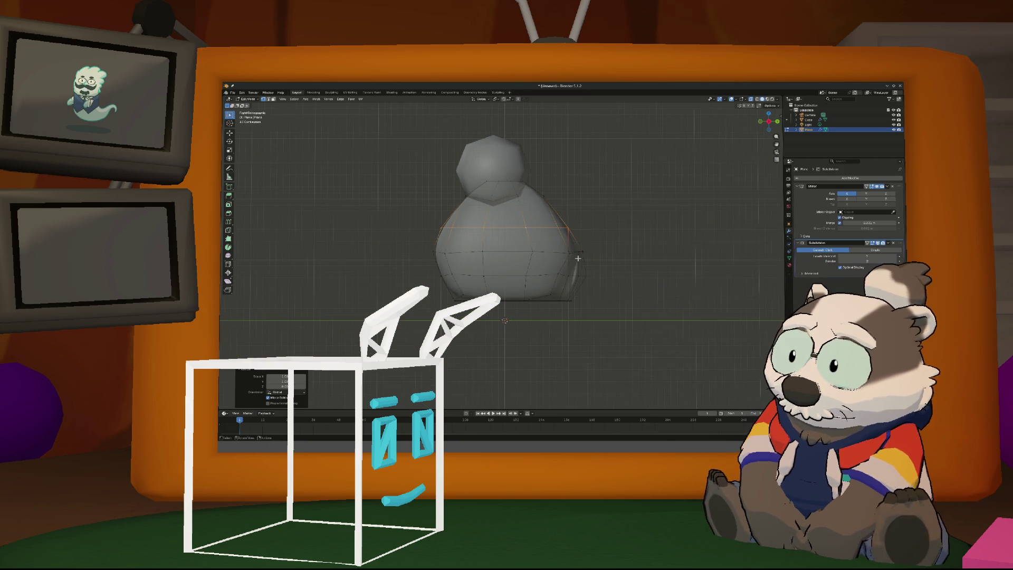
Select a lower edge loop and flatten it to zero along Z
{"action": "left_click", "coordinate": [580, 257], "text": "alt"}
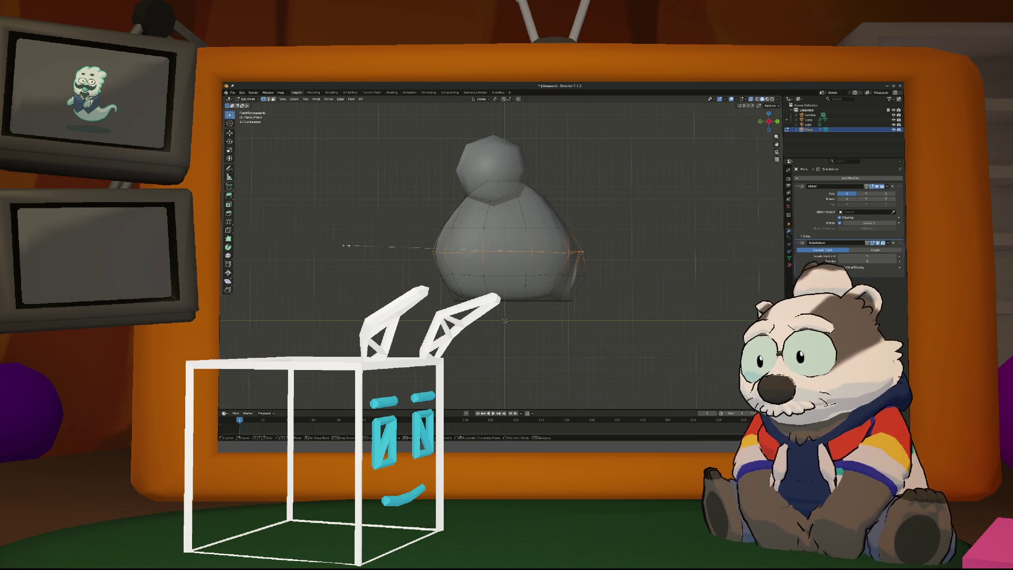
{"action": "key", "text": "s"}
{"action": "key", "text": "z"}
{"action": "key", "text": "0"}
{"action": "key", "text": "Return"}
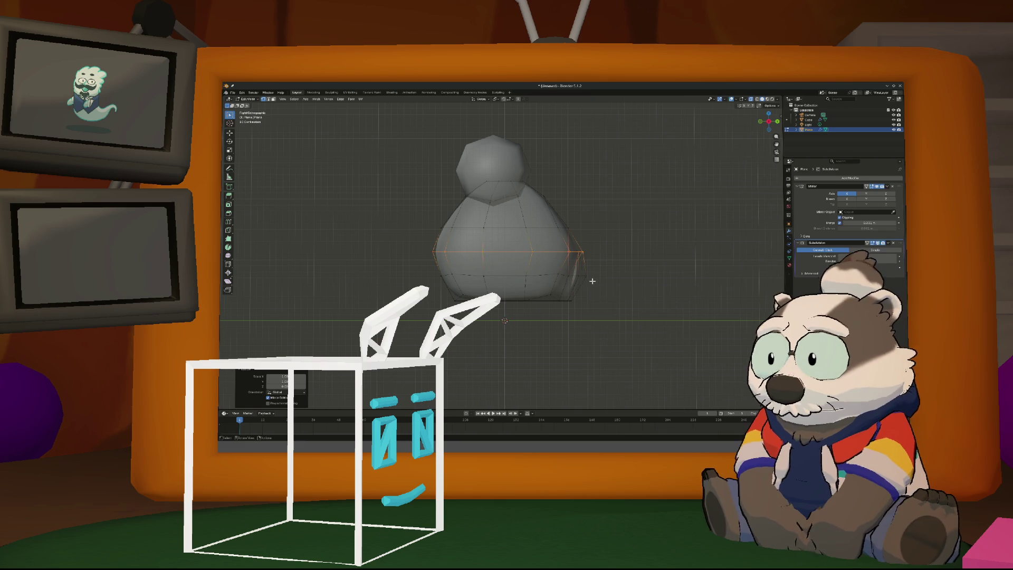
{"action": "key", "text": "s"}
{"action": "key", "text": "z"}
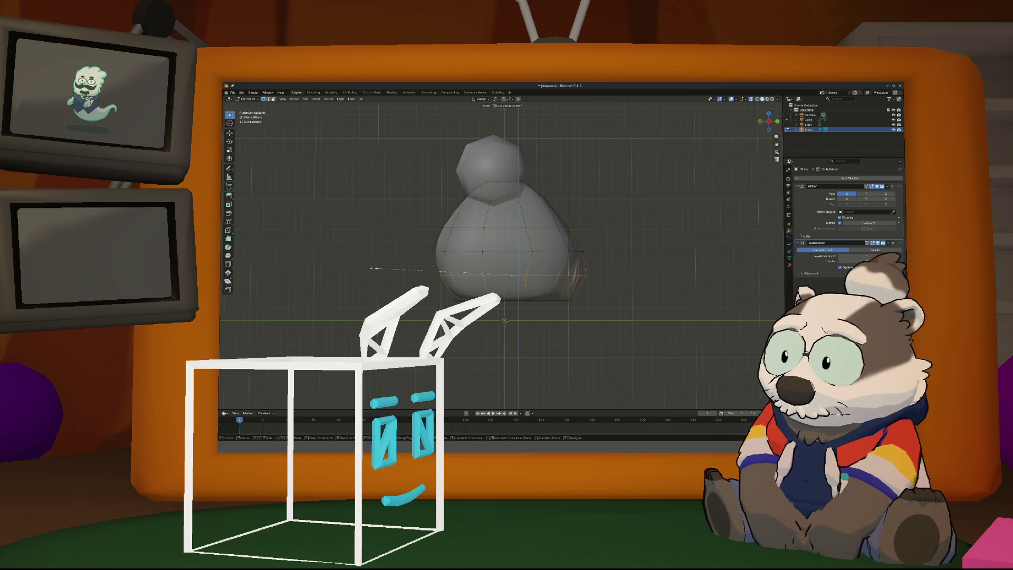
{"action": "key", "text": "Return"}
Scale the bottom loop along Z once more and clear the selection
{"action": "key", "text": "s"}
{"action": "key", "text": "z"}
{"action": "key", "text": "Return"}
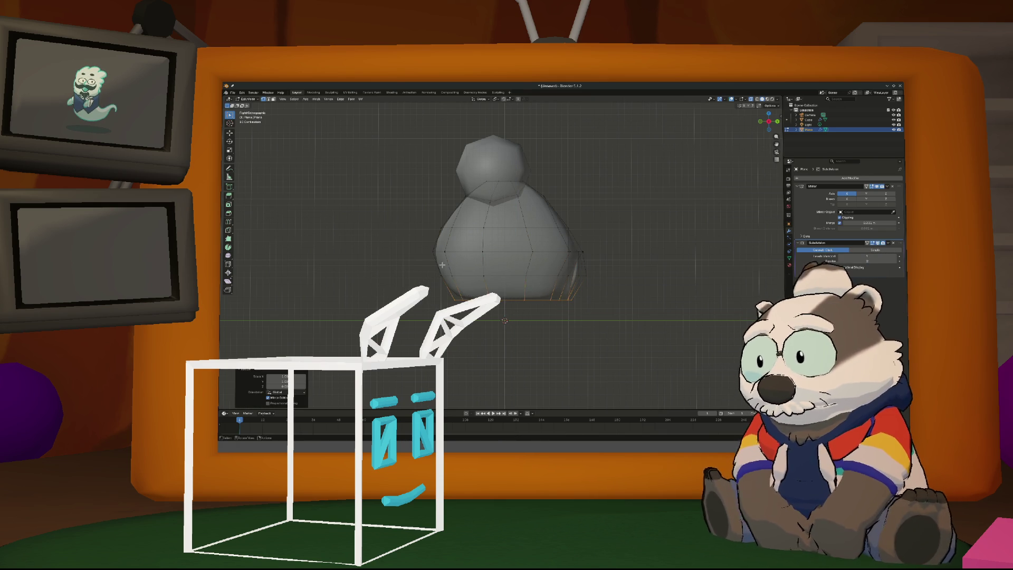
{"action": "mouse_move", "coordinate": [574, 303]}
{"action": "middle_mouse_down"}
{"action": "mouse_move", "coordinate": [572, 290]}
{"action": "mouse_move", "coordinate": [508, 282]}
{"action": "mouse_move", "coordinate": [509, 316]}
{"action": "middle_mouse_up"}
{"action": "left_click", "coordinate": [508, 282]}
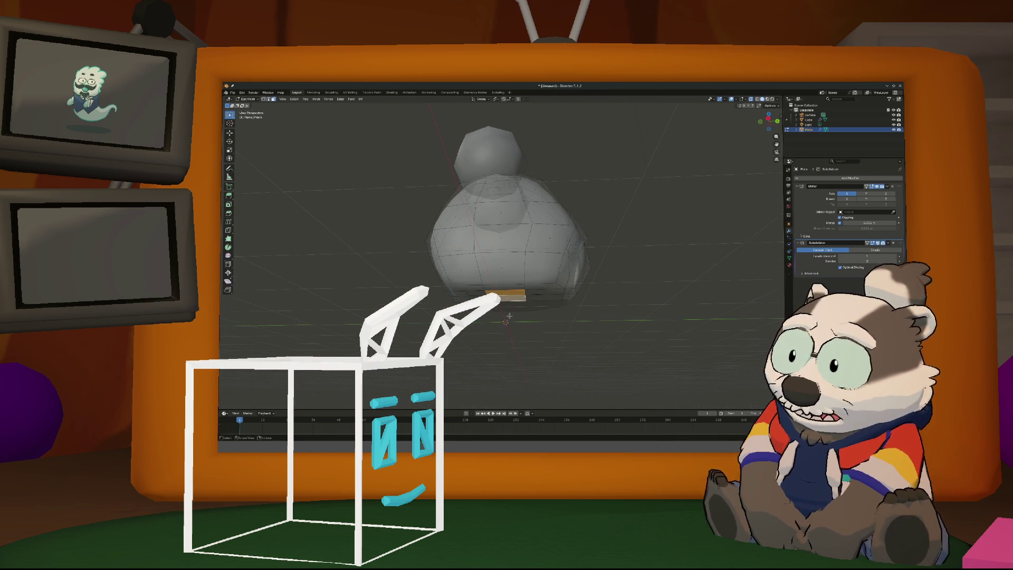
Grab the selected part of the body and move it vertically along Z
{"action": "key", "text": "g"}
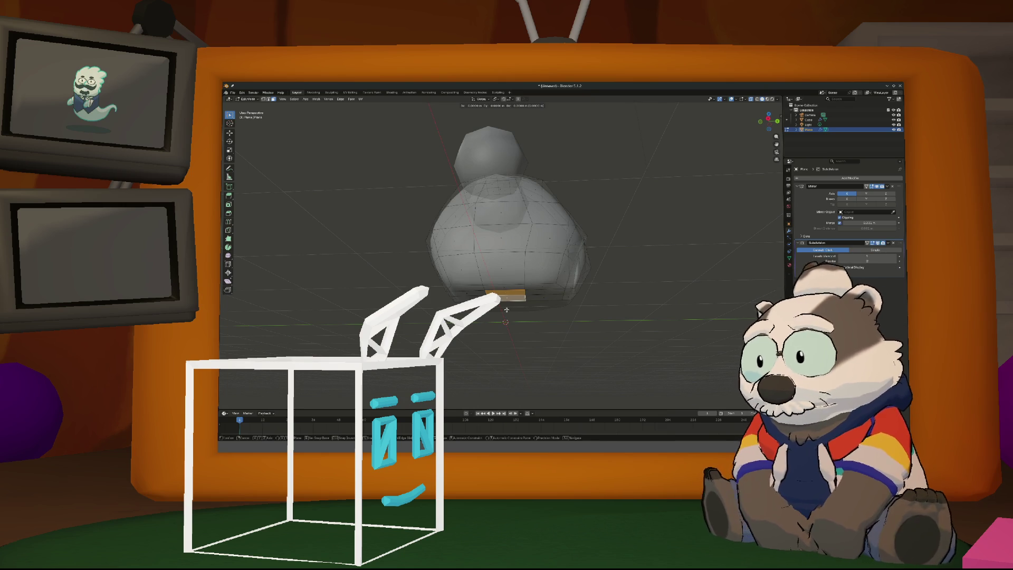
{"action": "key", "text": "x"}
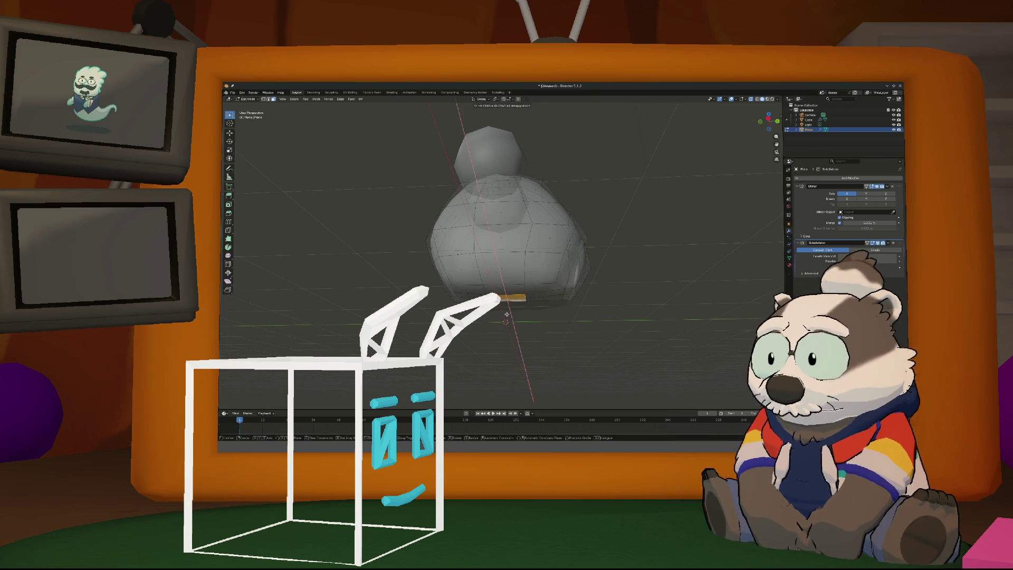
{"action": "key", "text": "z"}
{"action": "left_click", "coordinate": [507, 315]}
{"action": "mouse_move", "coordinate": [506, 314]}
{"action": "middle_mouse_down"}
{"action": "mouse_move", "coordinate": [544, 322]}
{"action": "mouse_move", "coordinate": [508, 312]}
{"action": "mouse_move", "coordinate": [526, 343]}
{"action": "mouse_move", "coordinate": [546, 338]}
{"action": "mouse_move", "coordinate": [534, 360]}
{"action": "mouse_move", "coordinate": [549, 334]}
{"action": "mouse_move", "coordinate": [536, 333]}
{"action": "mouse_move", "coordinate": [566, 336]}
{"action": "mouse_move", "coordinate": [573, 309]}
{"action": "mouse_move", "coordinate": [517, 285]}
{"action": "mouse_move", "coordinate": [455, 280]}
{"action": "mouse_move", "coordinate": [450, 302]}
{"action": "mouse_move", "coordinate": [502, 308]}
{"action": "mouse_move", "coordinate": [556, 287]}
{"action": "middle_mouse_up"}
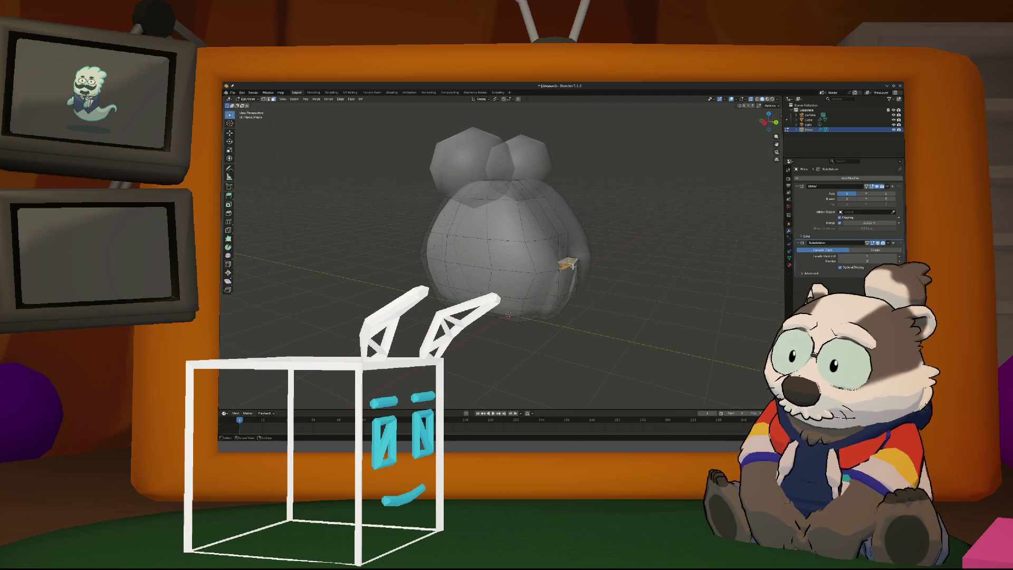
Move the selected face outward along the Y axis
{"action": "key", "text": "g"}
{"action": "key", "text": "y"}
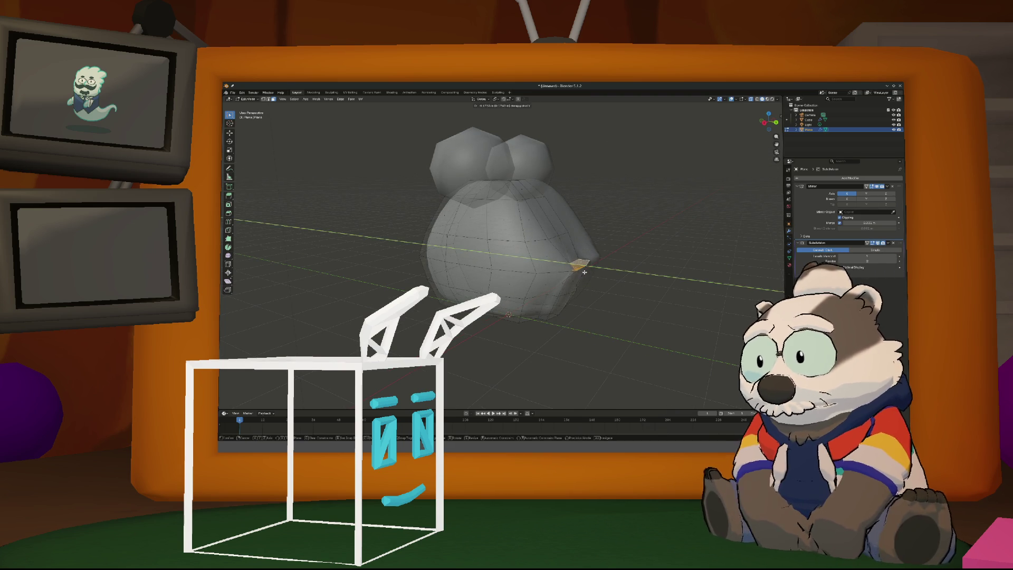
{"action": "left_click", "coordinate": [570, 267]}
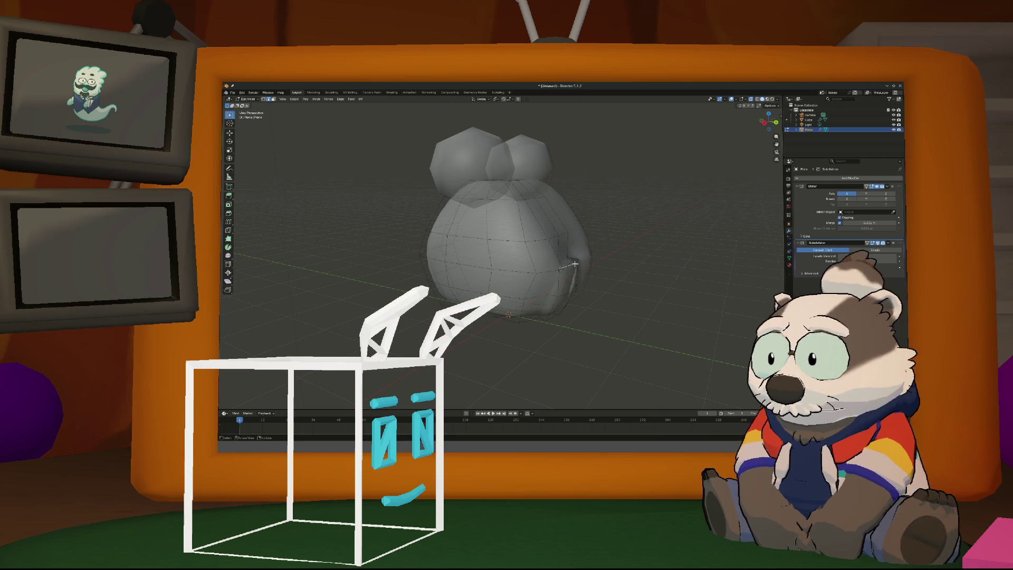
{"action": "middle_click_drag", "start_coordinate": [573, 268], "coordinate": [534, 280]}
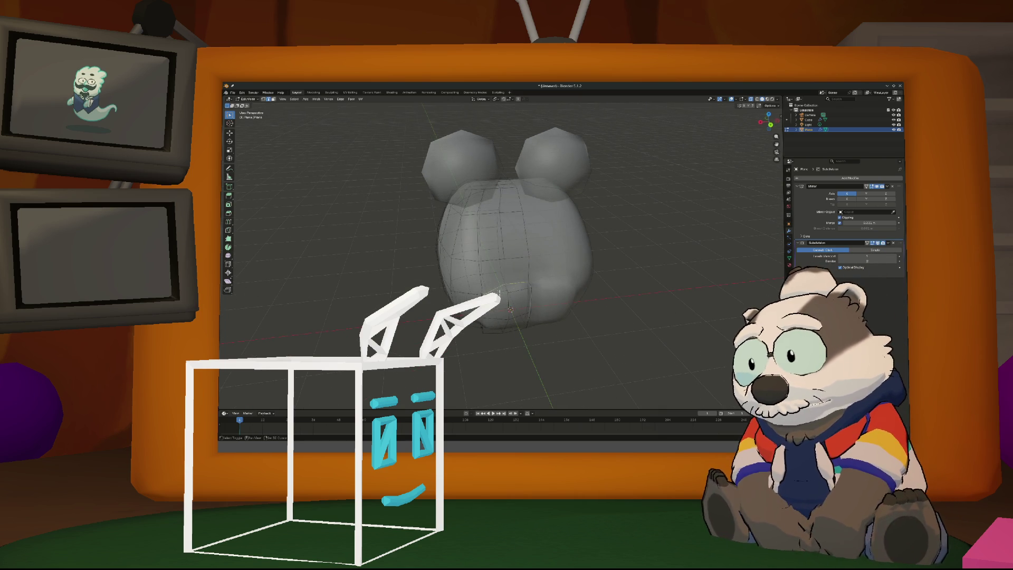
{"action": "mouse_move", "coordinate": [511, 296]}
{"action": "middle_mouse_down"}
{"action": "mouse_move", "coordinate": [514, 282]}
{"action": "mouse_move", "coordinate": [572, 274]}
{"action": "middle_mouse_up"}
Move the small side face outward, then deselect it
{"action": "key", "text": "g"}
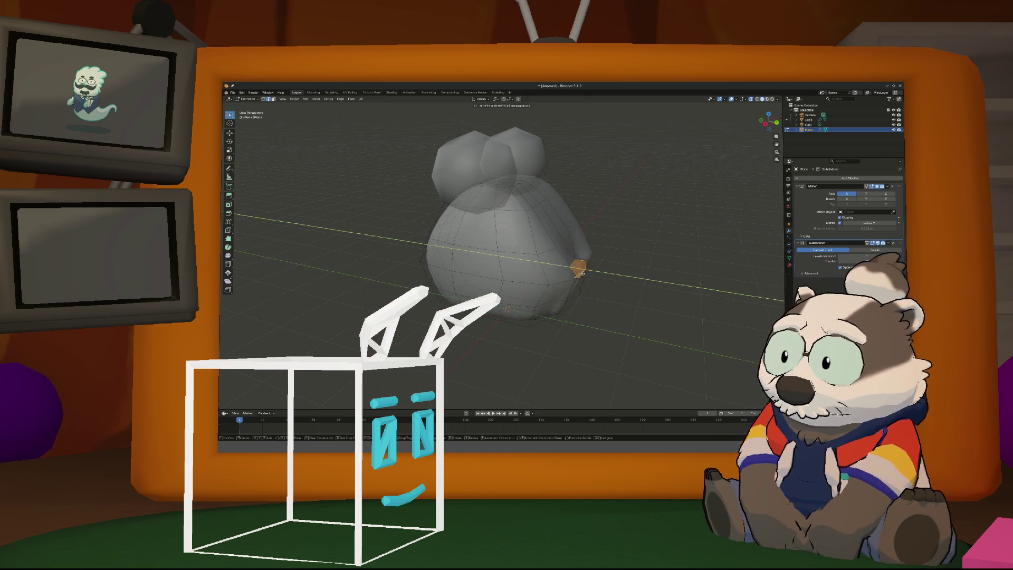
{"action": "left_click", "coordinate": [576, 279]}
{"action": "mouse_move", "coordinate": [576, 280]}
{"action": "middle_mouse_down"}
{"action": "mouse_move", "coordinate": [558, 280]}
{"action": "mouse_move", "coordinate": [559, 325]}
{"action": "middle_mouse_up"}
{"action": "scroll", "coordinate": [559, 325], "scroll_direction": "up", "scroll_amount": 2}
{"action": "left_click", "coordinate": [542, 321]}
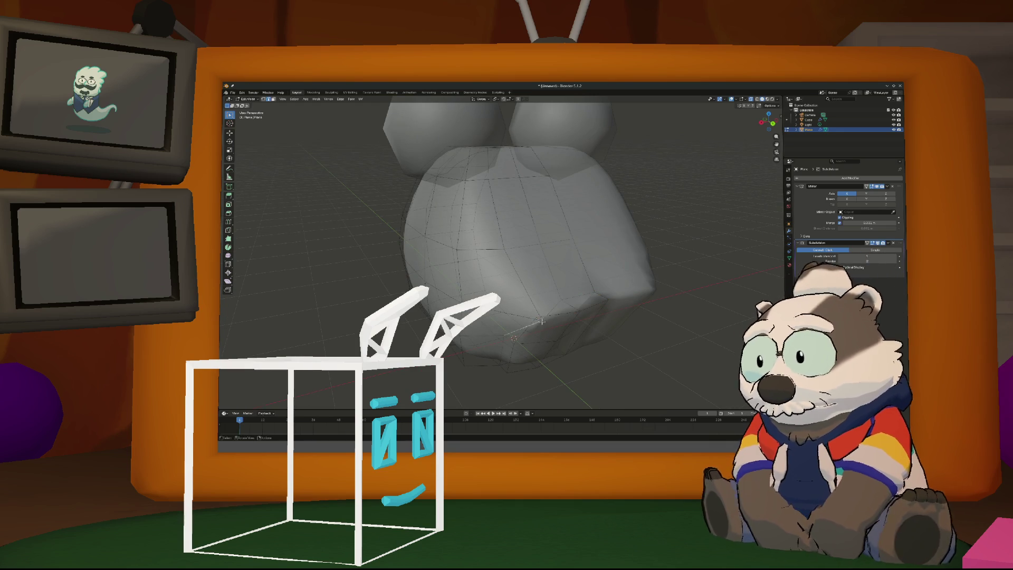
Slide two vertices along their edges on the body's lower right
{"action": "key", "text": "g"}
{"action": "key", "text": "g"}
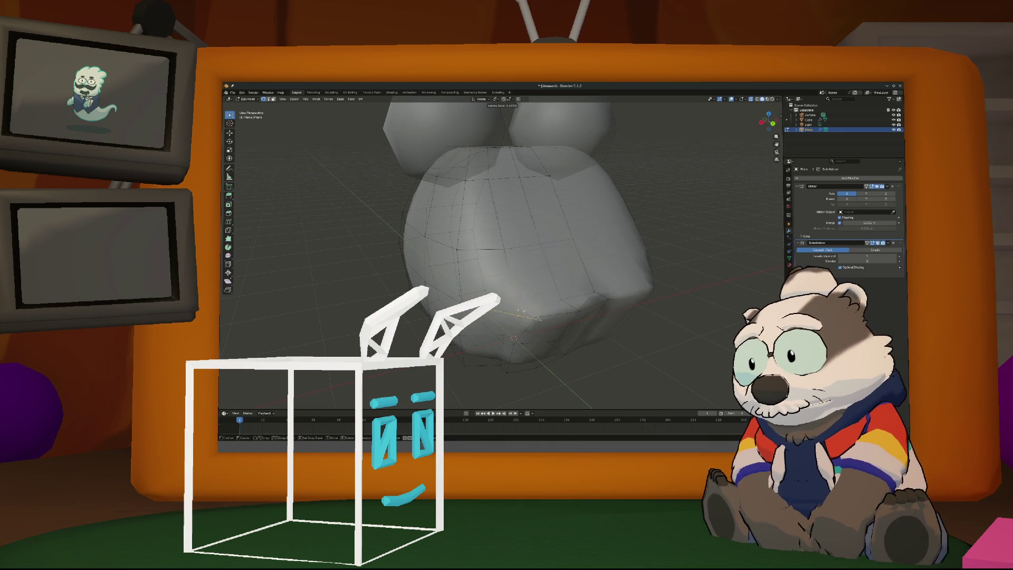
{"action": "left_click", "coordinate": [525, 311]}
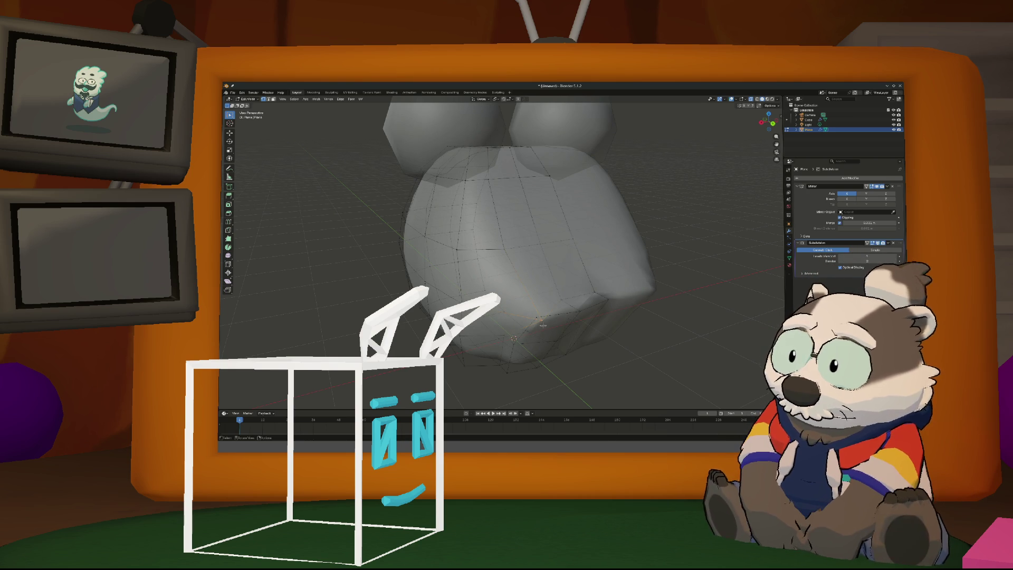
{"action": "key", "text": "shift+v"}
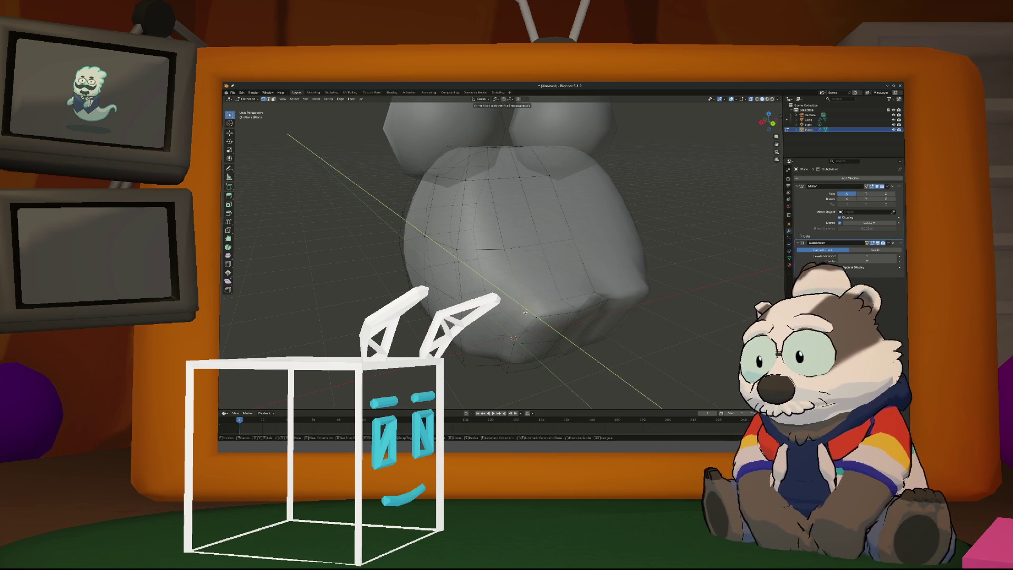
{"action": "left_click", "coordinate": [526, 312]}
{"action": "middle_click_drag", "start_coordinate": [526, 313], "coordinate": [564, 317]}
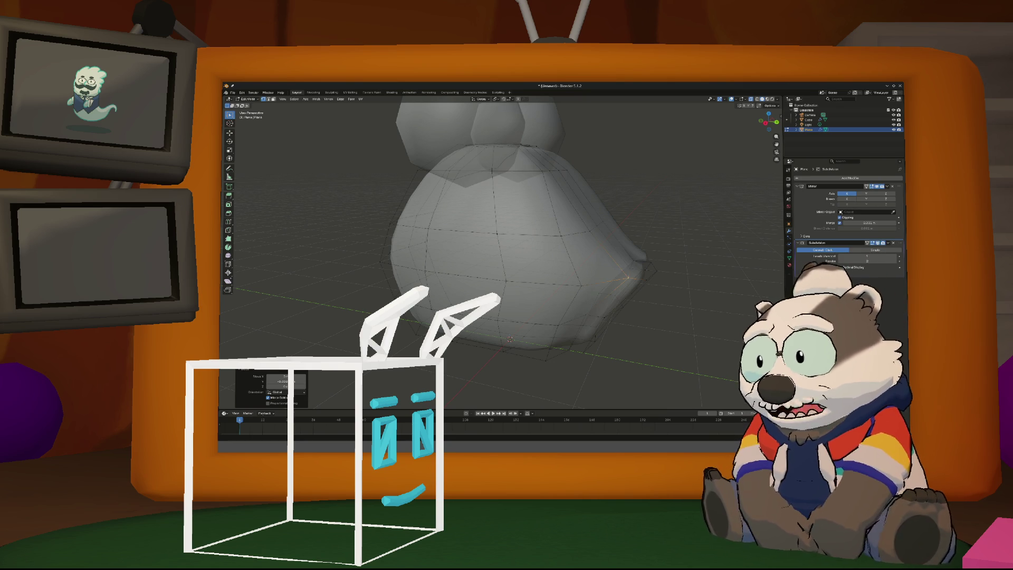
Select several edges near the tip and move them into place
{"action": "mouse_move", "coordinate": [570, 338]}
{"action": "middle_mouse_down"}
{"action": "mouse_move", "coordinate": [606, 361]}
{"action": "mouse_move", "coordinate": [585, 339]}
{"action": "mouse_move", "coordinate": [605, 349]}
{"action": "middle_mouse_up"}
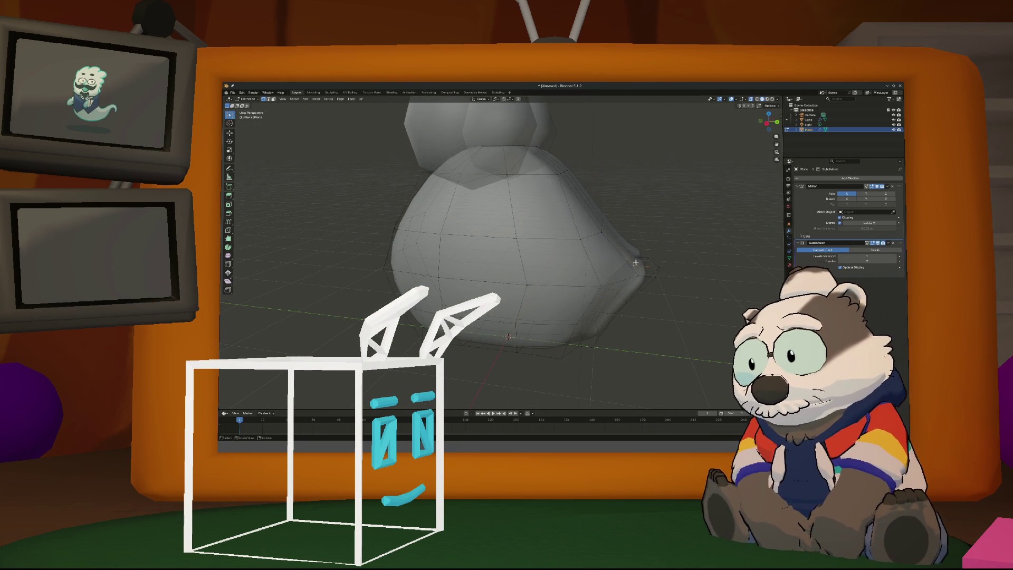
{"action": "left_click", "coordinate": [632, 266], "text": "shift"}
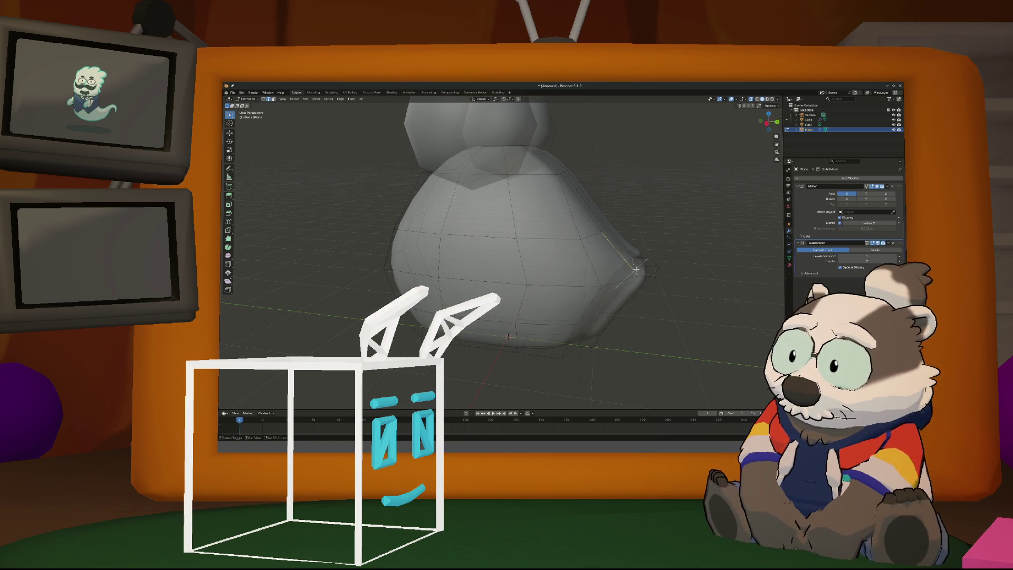
{"action": "left_click", "coordinate": [635, 268], "text": "shift"}
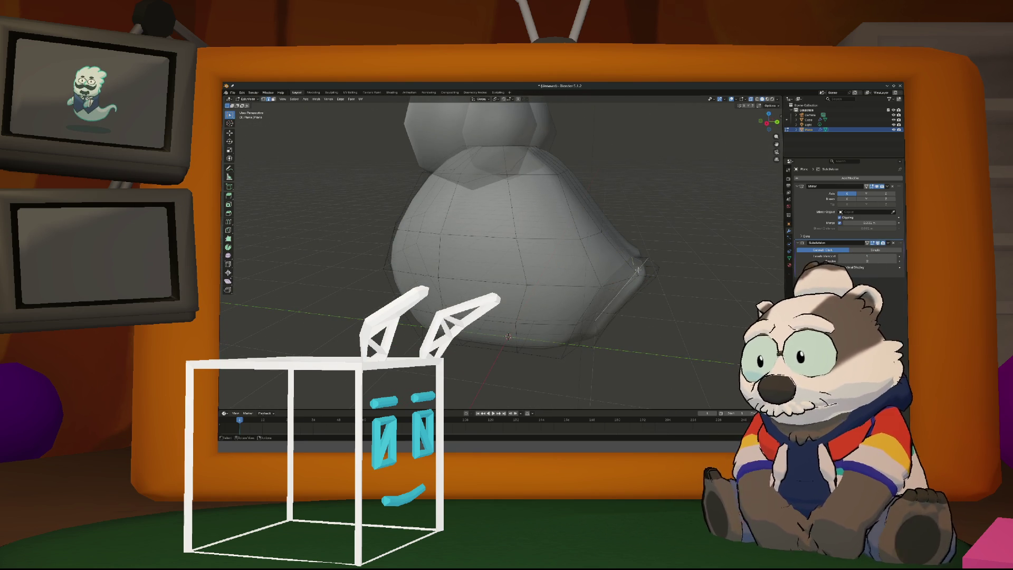
{"action": "scroll", "coordinate": [639, 270], "scroll_direction": "up", "scroll_amount": 5}
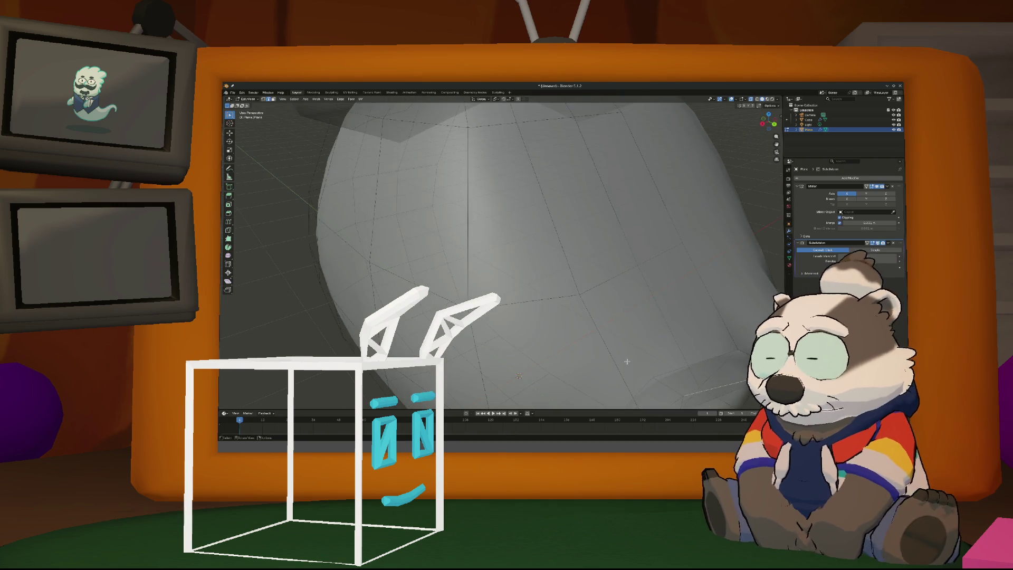
{"action": "scroll", "coordinate": [627, 360], "scroll_direction": "down", "scroll_amount": 1}
{"action": "left_click", "coordinate": [654, 346], "text": "shift"}
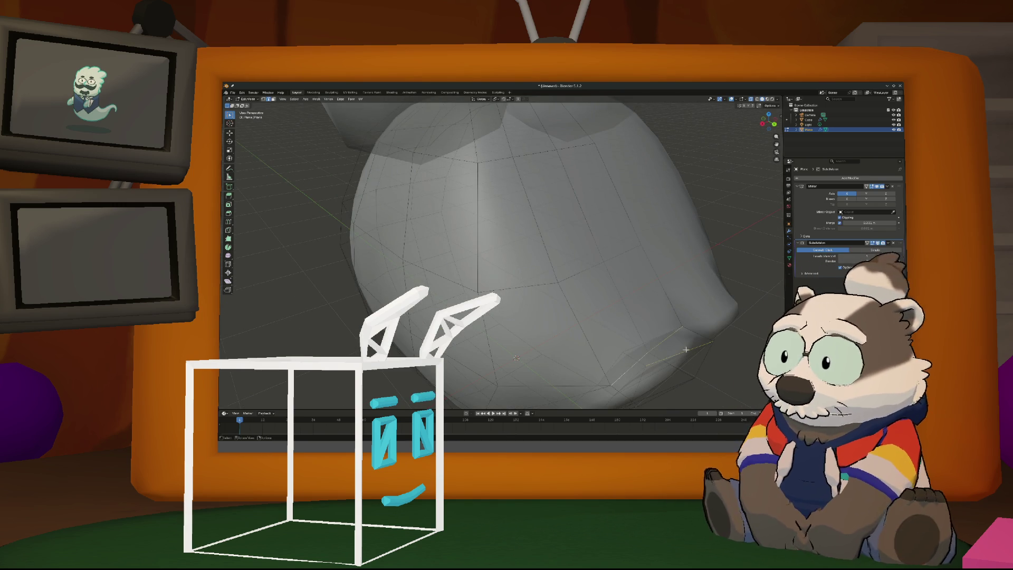
{"action": "mouse_move", "coordinate": [663, 338]}
{"action": "middle_mouse_down"}
{"action": "mouse_move", "coordinate": [606, 343]}
{"action": "mouse_move", "coordinate": [616, 349]}
{"action": "mouse_move", "coordinate": [536, 320]}
{"action": "mouse_move", "coordinate": [566, 330]}
{"action": "middle_mouse_up"}
{"action": "key", "text": "g"}
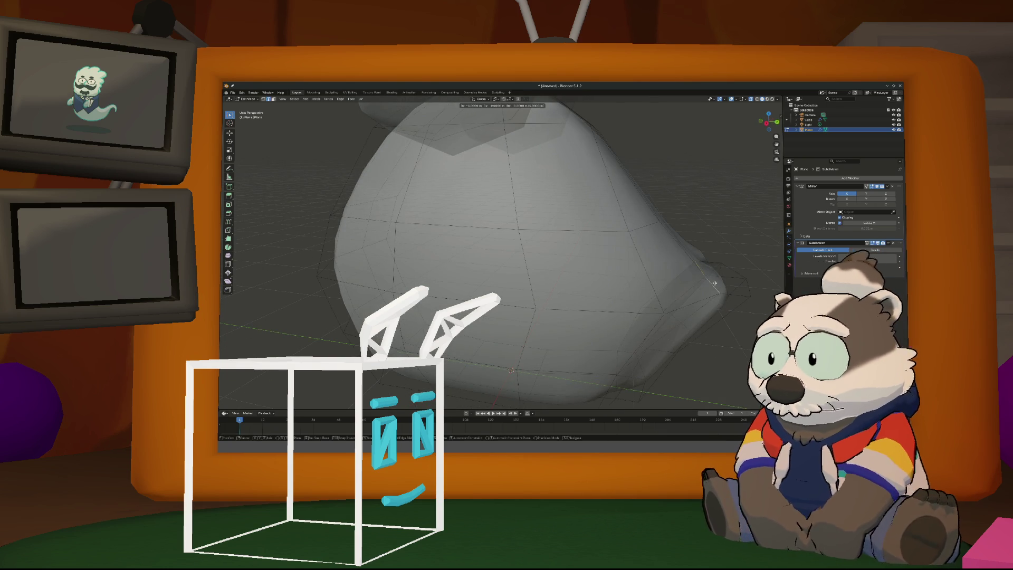
{"action": "left_click", "coordinate": [713, 285]}
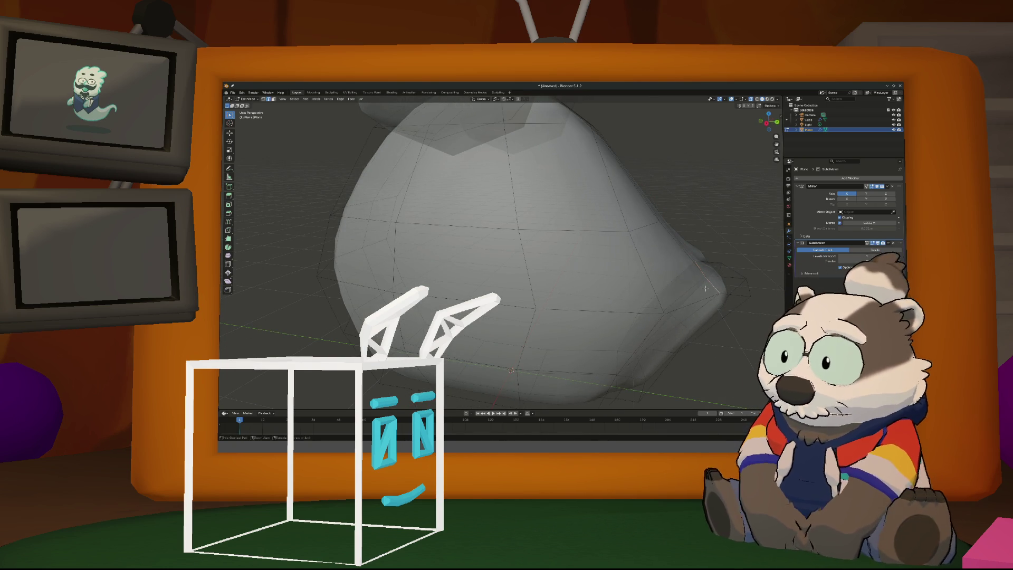
Select an edge on the body's right side and reposition it
{"action": "left_click", "coordinate": [711, 288]}
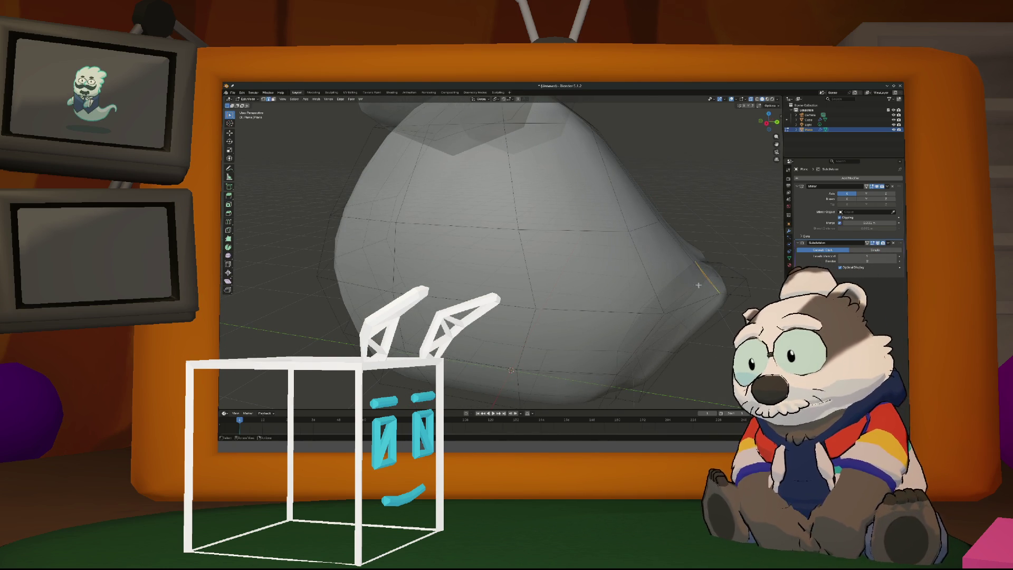
{"action": "mouse_move", "coordinate": [657, 322]}
{"action": "middle_mouse_down"}
{"action": "mouse_move", "coordinate": [631, 310]}
{"action": "mouse_move", "coordinate": [700, 306]}
{"action": "mouse_move", "coordinate": [678, 300]}
{"action": "mouse_move", "coordinate": [711, 299]}
{"action": "mouse_move", "coordinate": [705, 287]}
{"action": "mouse_move", "coordinate": [579, 312]}
{"action": "mouse_move", "coordinate": [618, 315]}
{"action": "middle_mouse_up"}
{"action": "key", "text": "g"}
{"action": "right_click", "coordinate": [705, 289]}
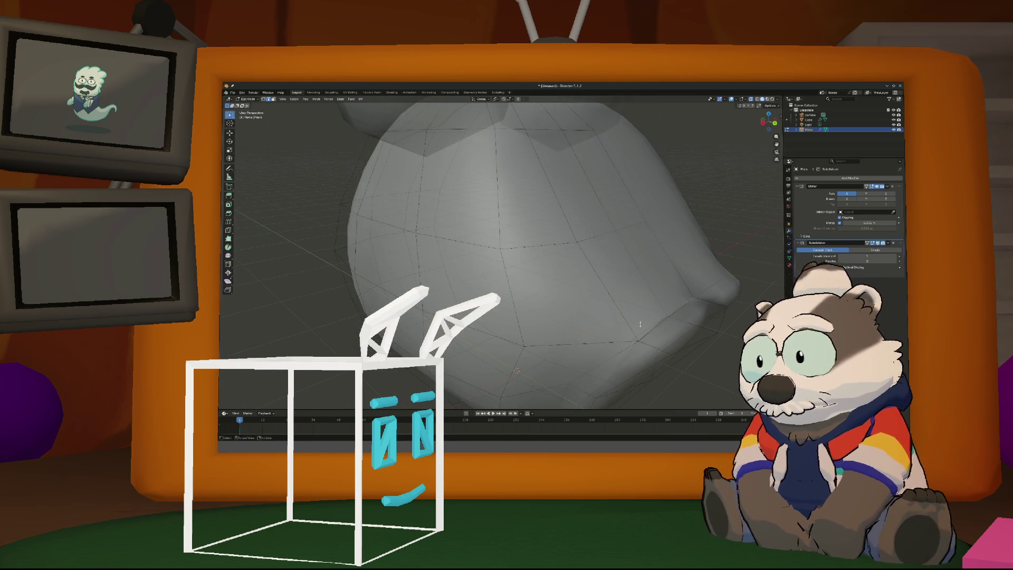
{"action": "key", "text": "g"}
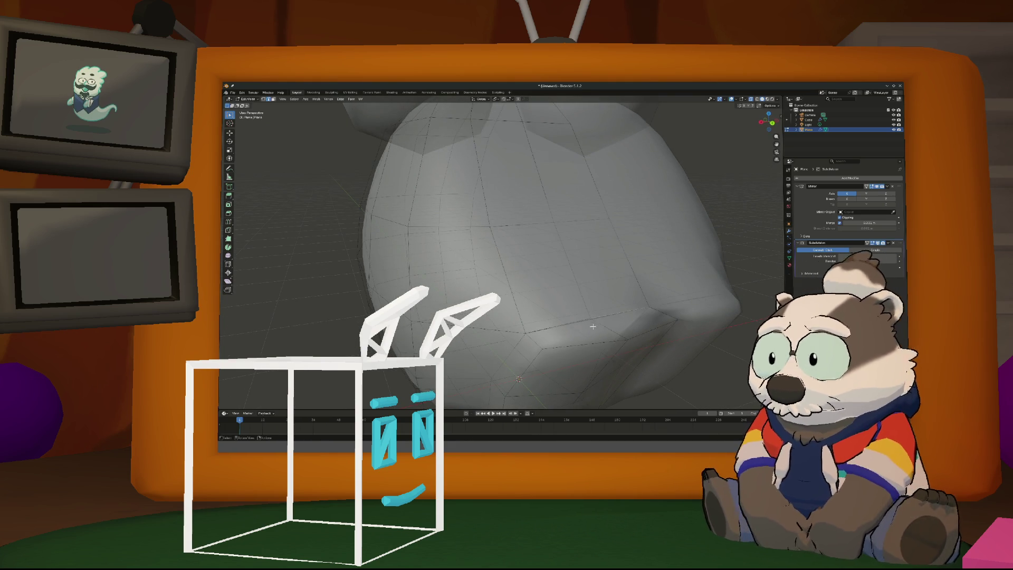
{"action": "mouse_move", "coordinate": [625, 318]}
{"action": "middle_mouse_down"}
{"action": "mouse_move", "coordinate": [594, 295]}
{"action": "mouse_move", "coordinate": [611, 309]}
{"action": "mouse_move", "coordinate": [595, 316]}
{"action": "mouse_move", "coordinate": [621, 317]}
{"action": "mouse_move", "coordinate": [602, 304]}
{"action": "mouse_move", "coordinate": [628, 308]}
{"action": "middle_mouse_up"}
{"action": "left_click", "coordinate": [601, 307]}
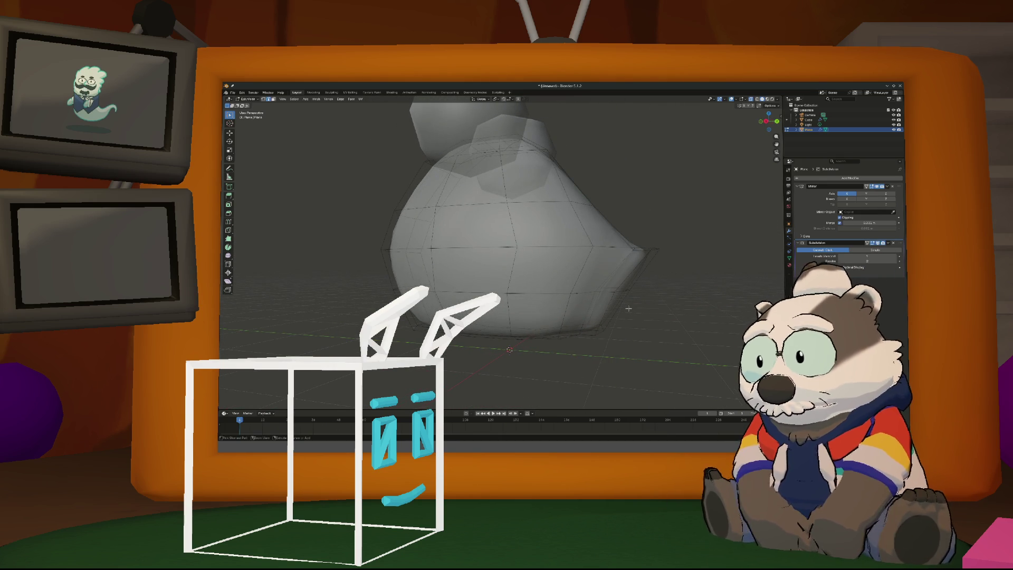
Insert a loop cut across the body's pointed right tip, then deselect the tip face
{"action": "key", "text": "ctrl"}
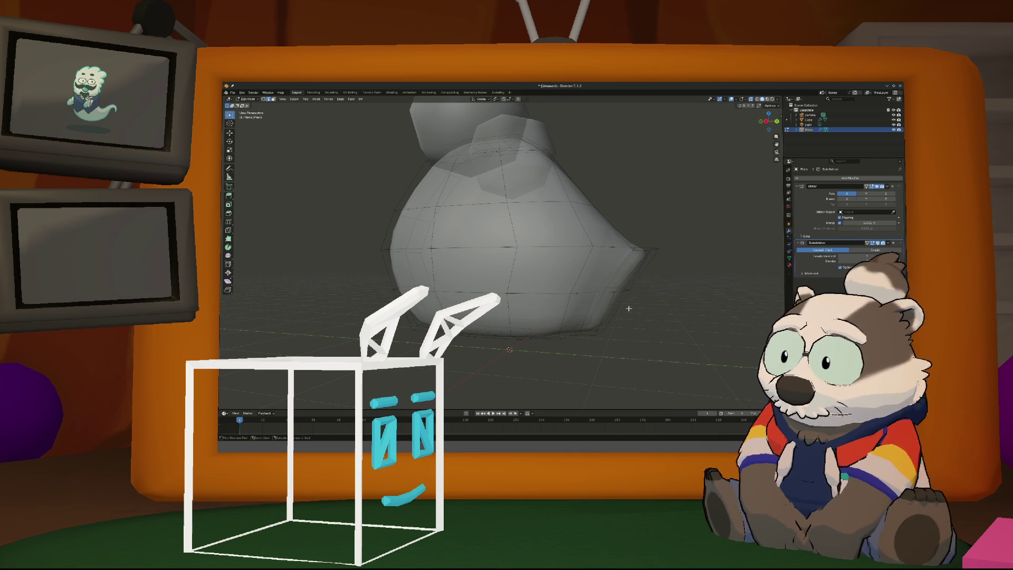
{"action": "key", "text": "ctrl+r"}
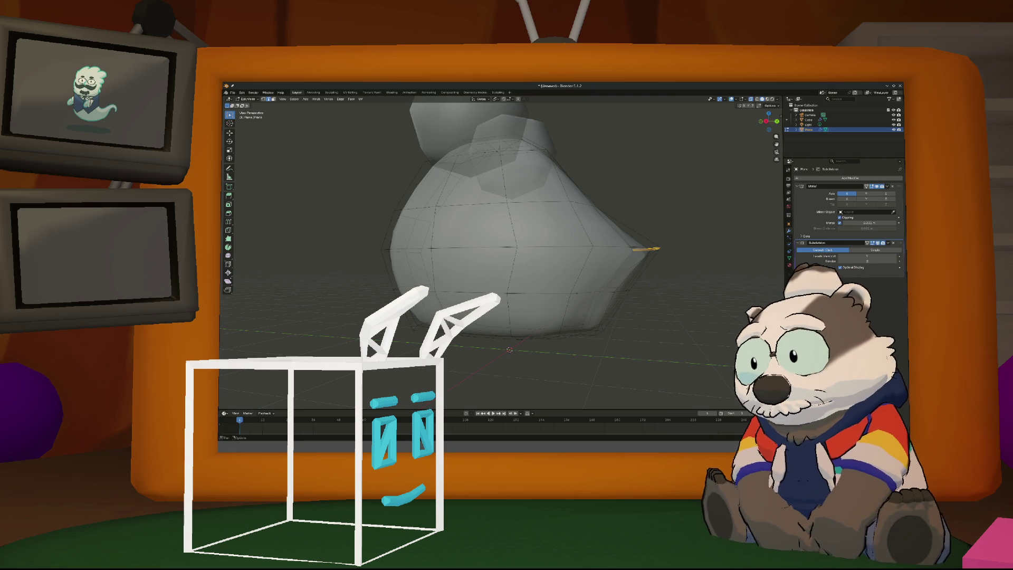
{"action": "middle_click_drag", "start_coordinate": [581, 253], "coordinate": [591, 316]}
{"action": "left_click", "coordinate": [599, 312]}
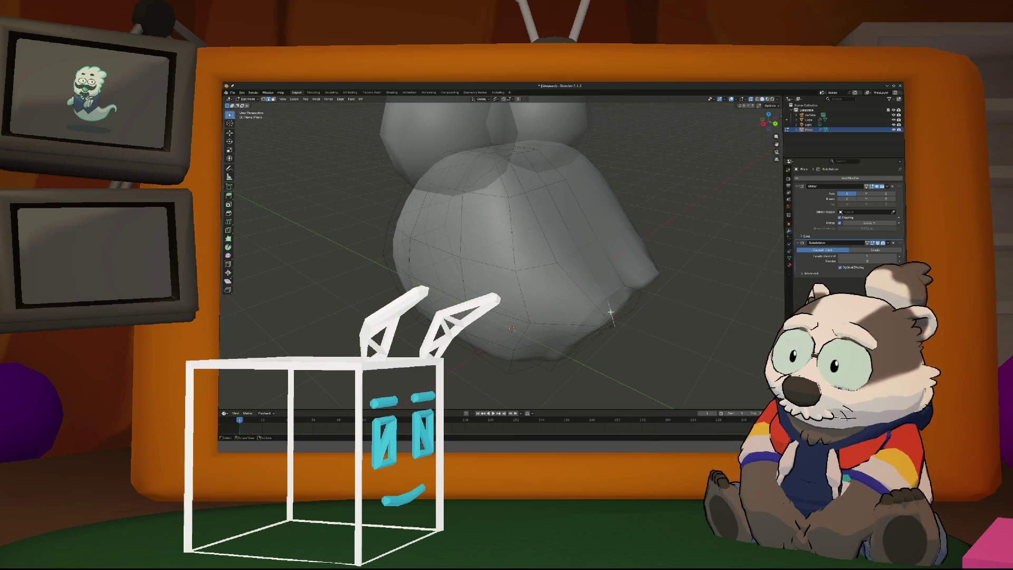
Move the tip vertex up and left, then shift it along the Y axis
{"action": "mouse_move", "coordinate": [611, 306]}
{"action": "middle_mouse_down"}
{"action": "mouse_move", "coordinate": [607, 293]}
{"action": "mouse_move", "coordinate": [632, 300]}
{"action": "mouse_move", "coordinate": [578, 297]}
{"action": "mouse_move", "coordinate": [602, 296]}
{"action": "mouse_move", "coordinate": [593, 310]}
{"action": "mouse_move", "coordinate": [610, 314]}
{"action": "middle_mouse_up"}
{"action": "key", "text": "g"}
{"action": "left_click", "coordinate": [599, 296]}
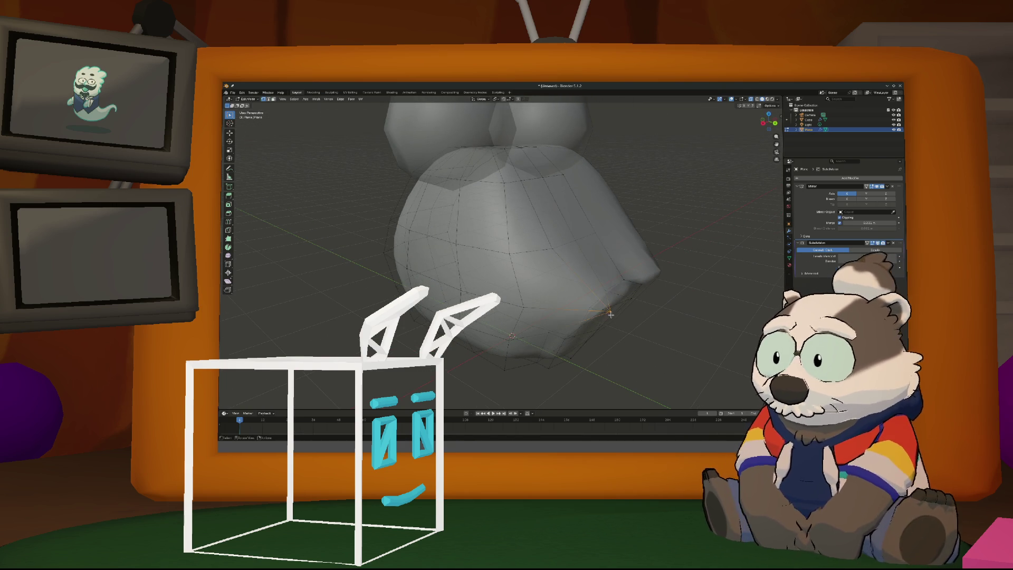
{"action": "key", "text": "g"}
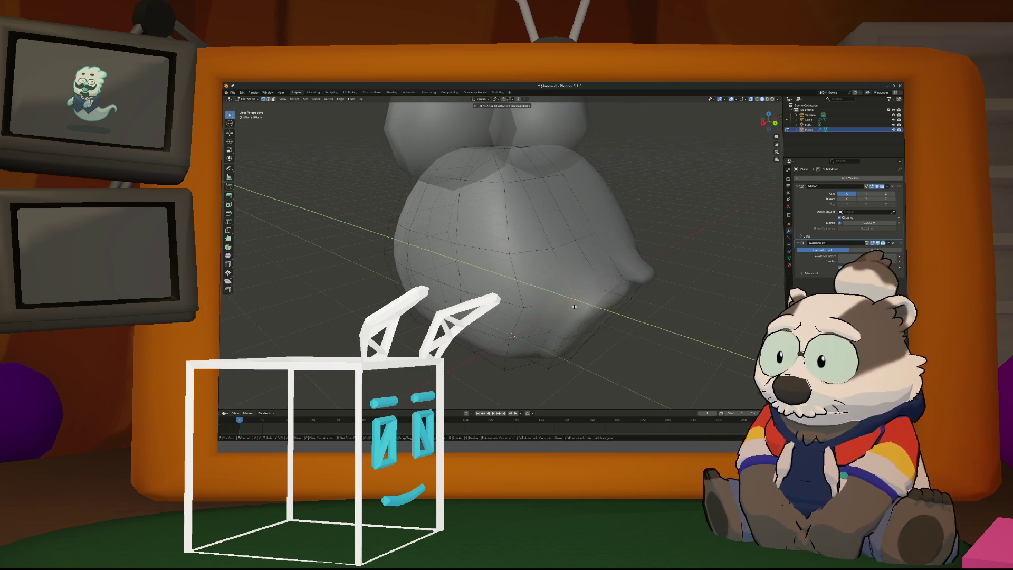
{"action": "left_click", "coordinate": [584, 311]}
{"action": "middle_click_drag", "start_coordinate": [583, 311], "coordinate": [524, 313]}
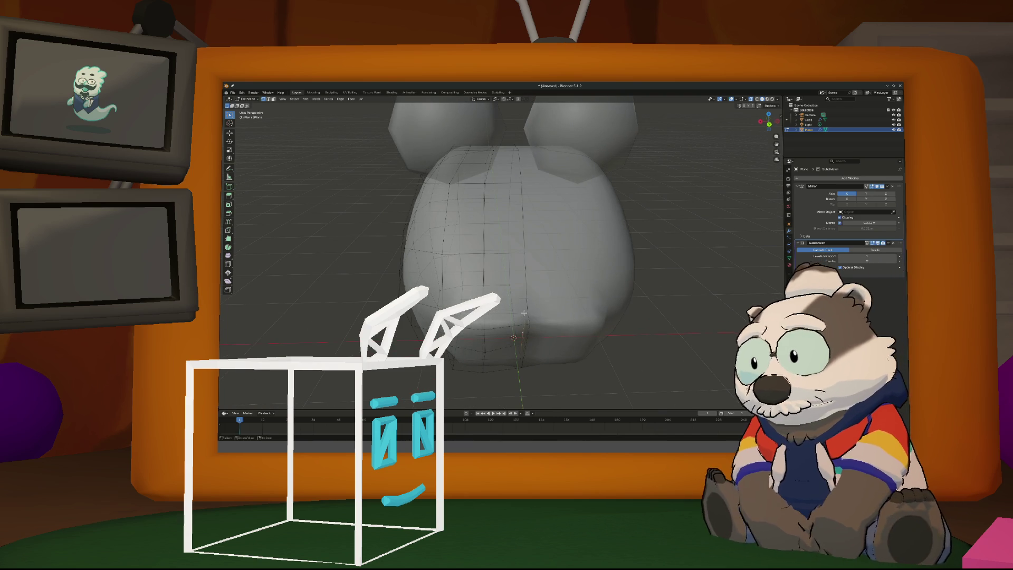
{"action": "key", "text": "g"}
{"action": "key", "text": "y"}
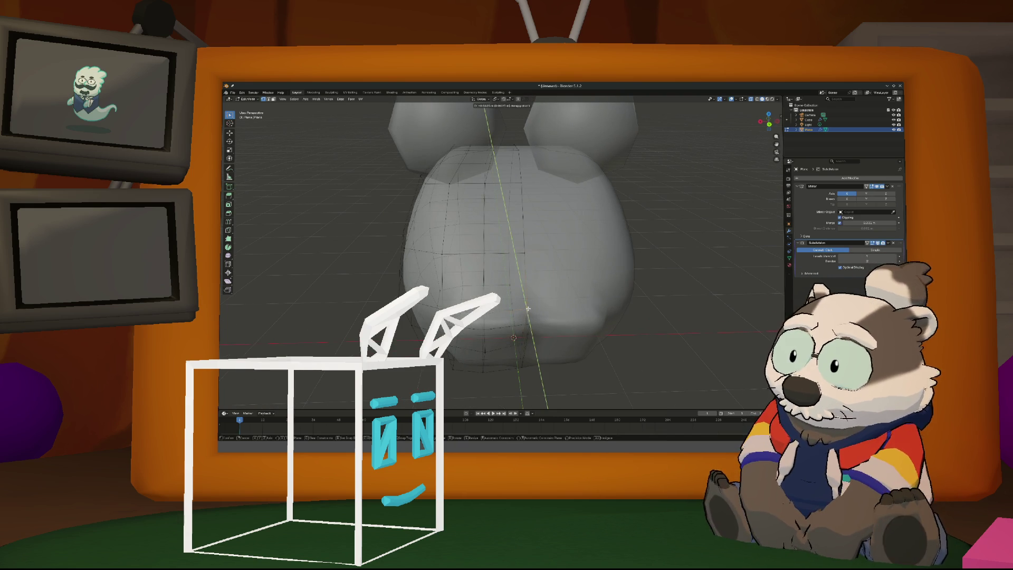
{"action": "left_click", "coordinate": [527, 314]}
Extend the tip vertices outward to the right and reposition the vertex at the tip
{"action": "mouse_move", "coordinate": [527, 313]}
{"action": "middle_mouse_down"}
{"action": "mouse_move", "coordinate": [530, 322]}
{"action": "mouse_move", "coordinate": [551, 299]}
{"action": "mouse_move", "coordinate": [651, 298]}
{"action": "mouse_move", "coordinate": [654, 276]}
{"action": "middle_mouse_up"}
{"action": "key", "text": "g"}
{"action": "left_click", "coordinate": [656, 292]}
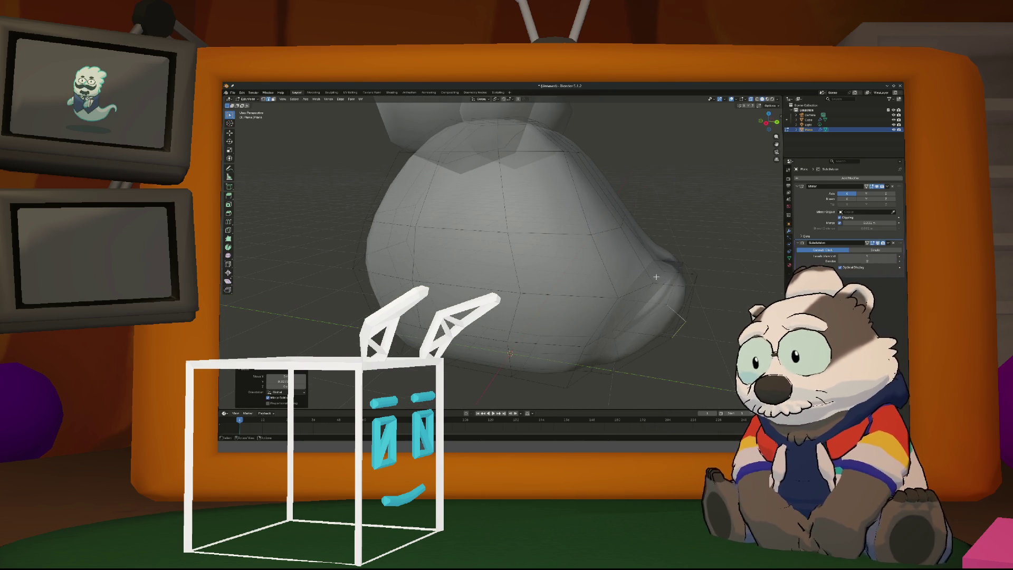
{"action": "left_click", "coordinate": [686, 269]}
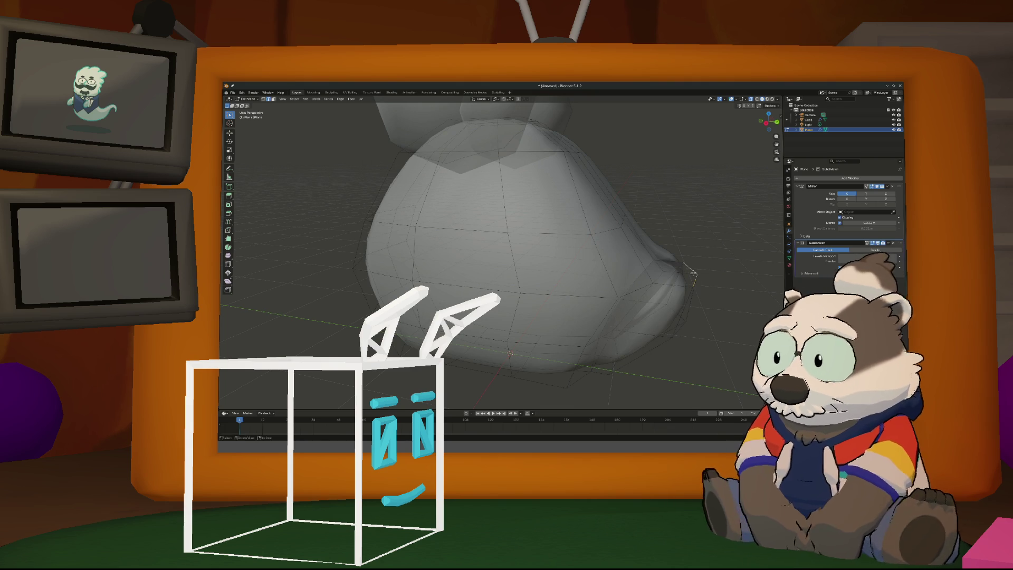
{"action": "key", "text": "g"}
{"action": "left_click", "coordinate": [690, 283]}
{"action": "mouse_move", "coordinate": [689, 283]}
{"action": "middle_mouse_down"}
{"action": "mouse_move", "coordinate": [617, 276]}
{"action": "mouse_move", "coordinate": [644, 278]}
{"action": "middle_mouse_up"}
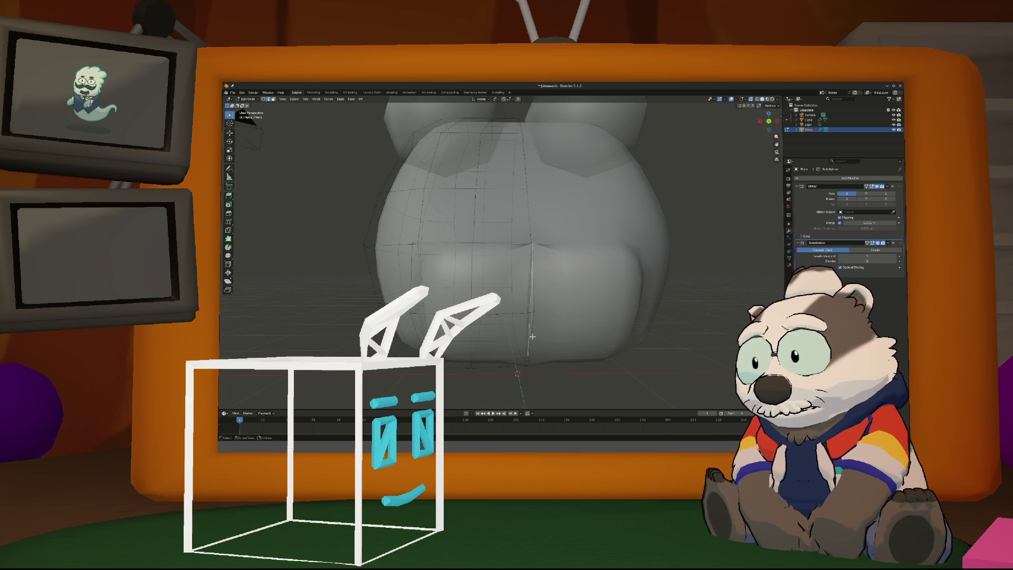
Select a vertical edge on the body and move it along the Y axis
{"action": "middle_click_drag", "start_coordinate": [531, 337], "coordinate": [506, 328]}
{"action": "left_click", "coordinate": [440, 253]}
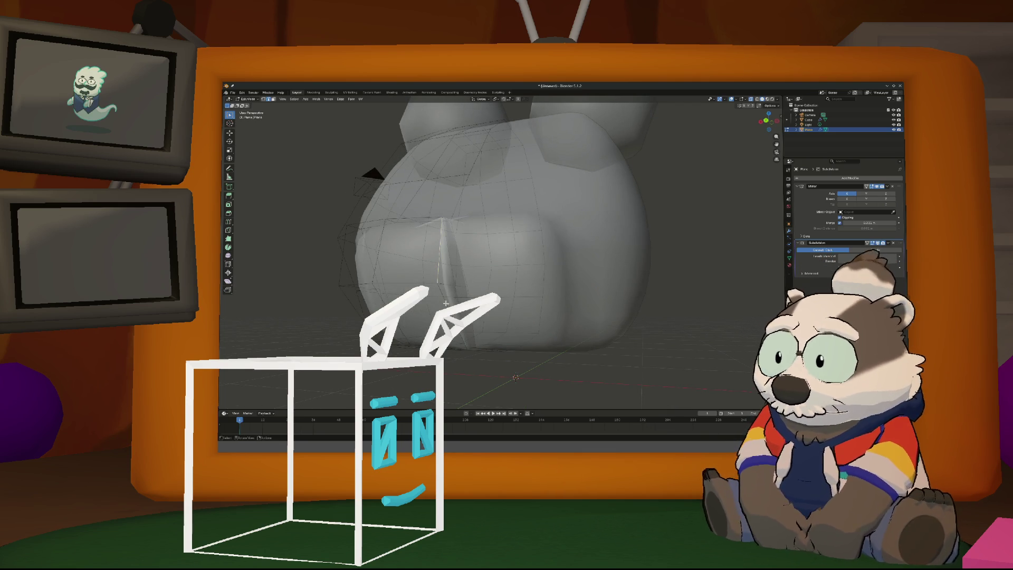
{"action": "key", "text": "g"}
{"action": "key", "text": "x"}
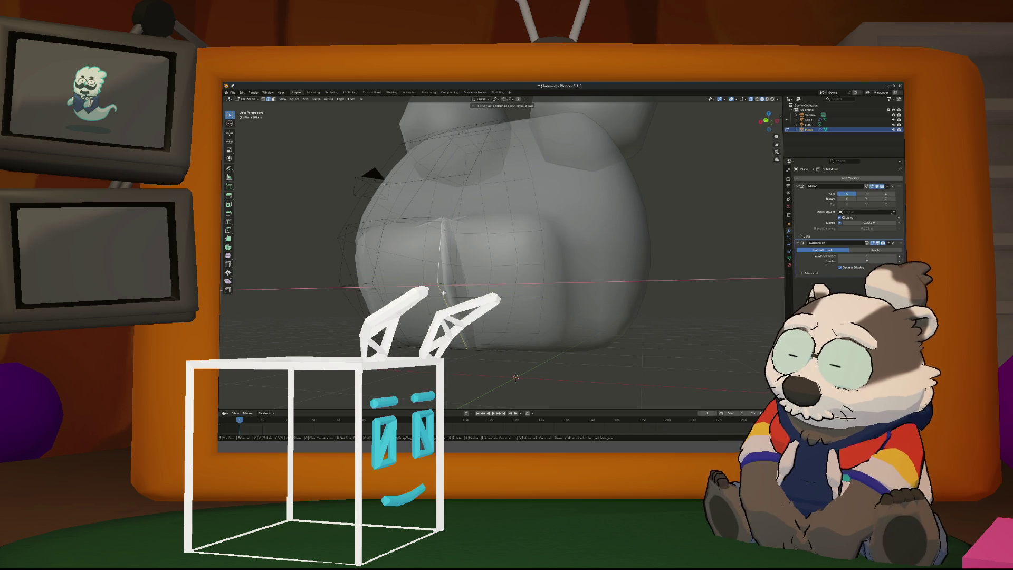
{"action": "key", "text": "y"}
{"action": "key", "text": "Return"}
Turn off Clipping on the Mirror modifier and move the seam vertices sideways along X
{"action": "middle_click_drag", "start_coordinate": [685, 238], "coordinate": [764, 237]}
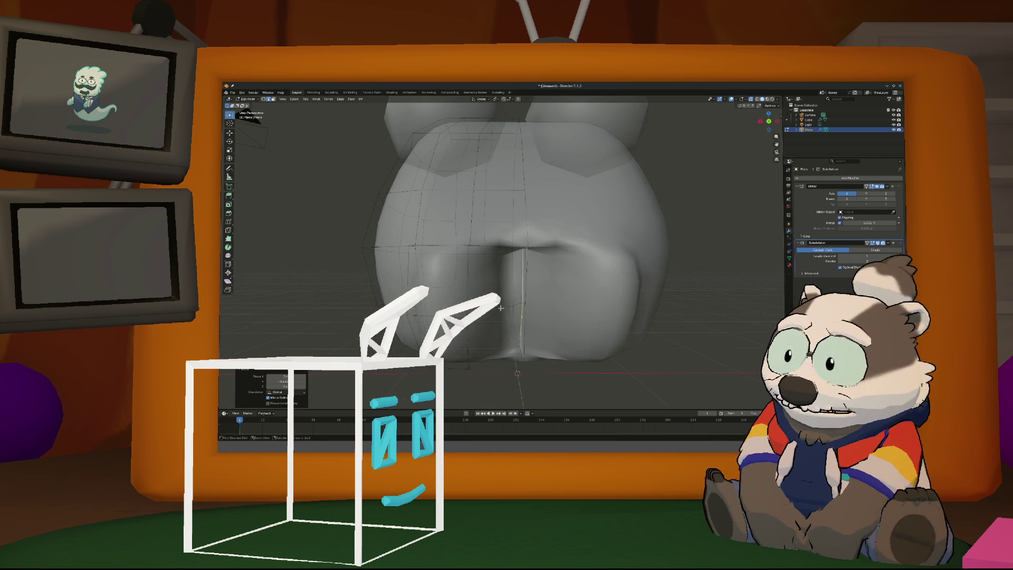
{"action": "left_click", "coordinate": [840, 217]}
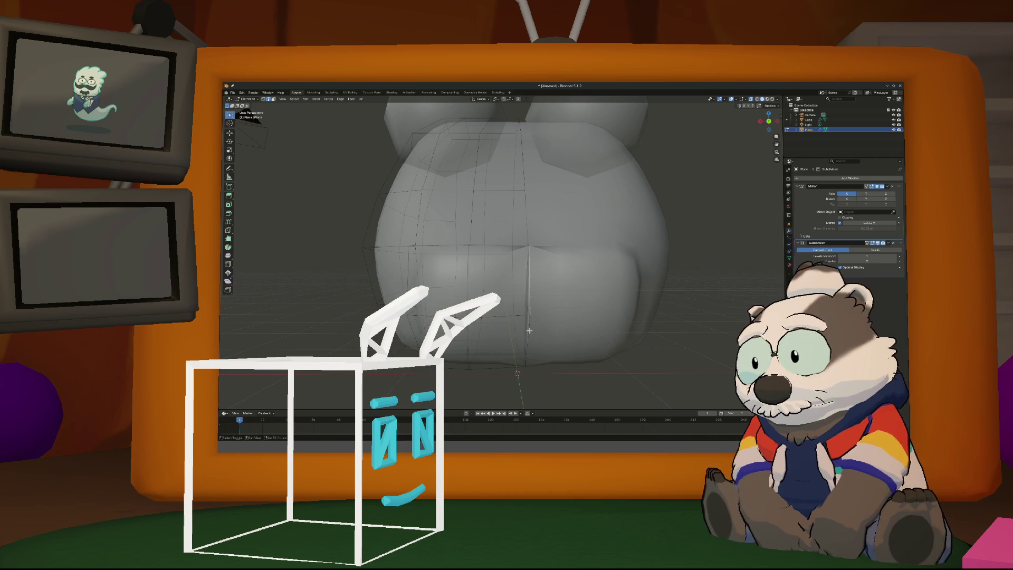
{"action": "mouse_move", "coordinate": [529, 292]}
{"action": "middle_mouse_down"}
{"action": "mouse_move", "coordinate": [549, 311]}
{"action": "mouse_move", "coordinate": [527, 330]}
{"action": "middle_mouse_up"}
{"action": "key", "text": "g"}
{"action": "key", "text": "x"}
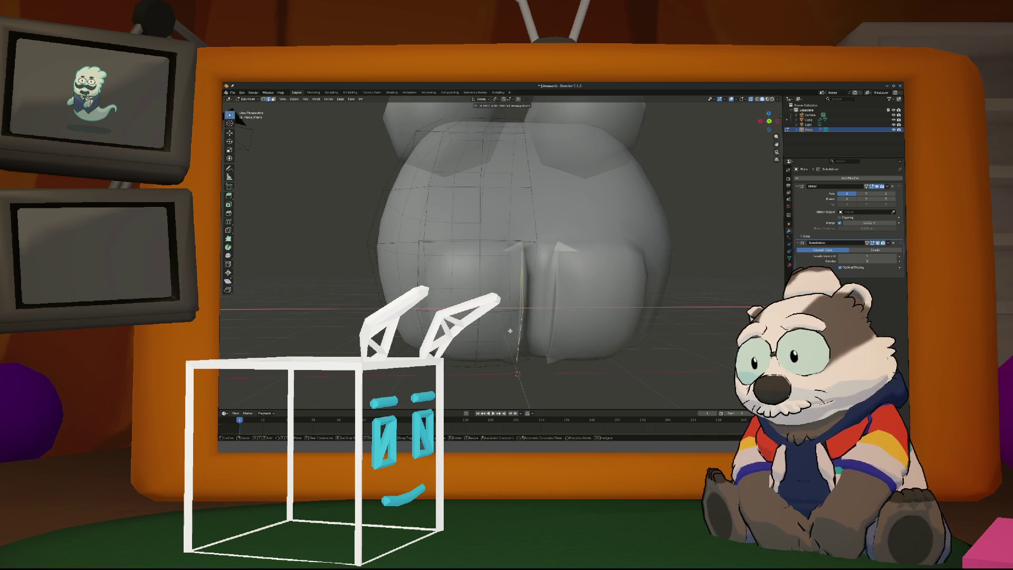
{"action": "left_click", "coordinate": [507, 331]}
Shift the seam vertices further along the X axis
{"action": "mouse_move", "coordinate": [506, 330]}
{"action": "middle_mouse_down"}
{"action": "mouse_move", "coordinate": [522, 322]}
{"action": "mouse_move", "coordinate": [515, 340]}
{"action": "mouse_move", "coordinate": [520, 334]}
{"action": "middle_mouse_up"}
{"action": "key", "text": "g"}
{"action": "key", "text": "x"}
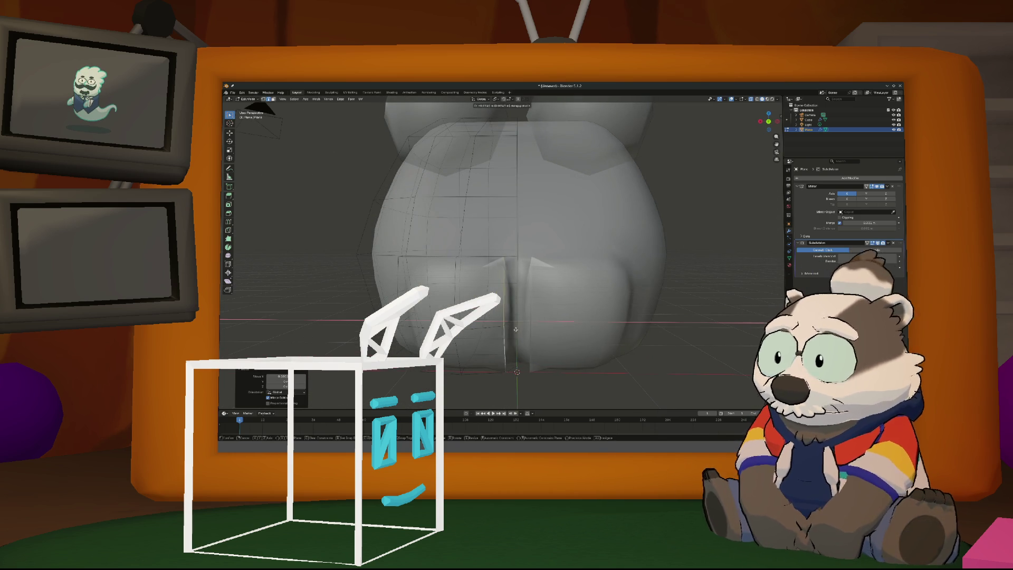
{"action": "left_click", "coordinate": [522, 328]}
{"action": "mouse_move", "coordinate": [522, 328]}
{"action": "middle_mouse_down"}
{"action": "mouse_move", "coordinate": [502, 322]}
{"action": "mouse_move", "coordinate": [511, 322]}
{"action": "mouse_move", "coordinate": [508, 303]}
{"action": "mouse_move", "coordinate": [472, 329]}
{"action": "mouse_move", "coordinate": [520, 323]}
{"action": "middle_mouse_up"}
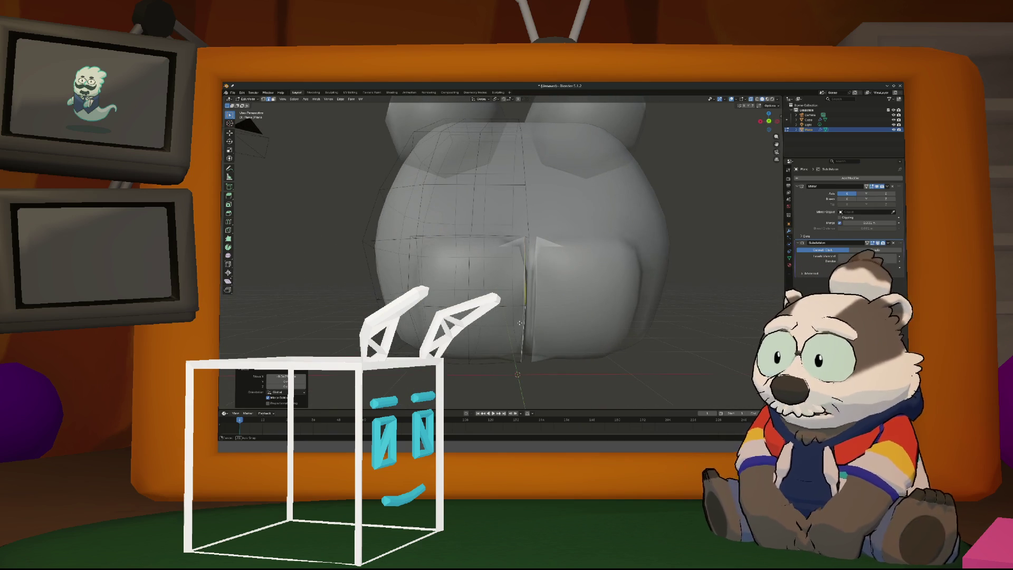
Select another edge on the body and move it to shape the crease
{"action": "left_click", "coordinate": [525, 235]}
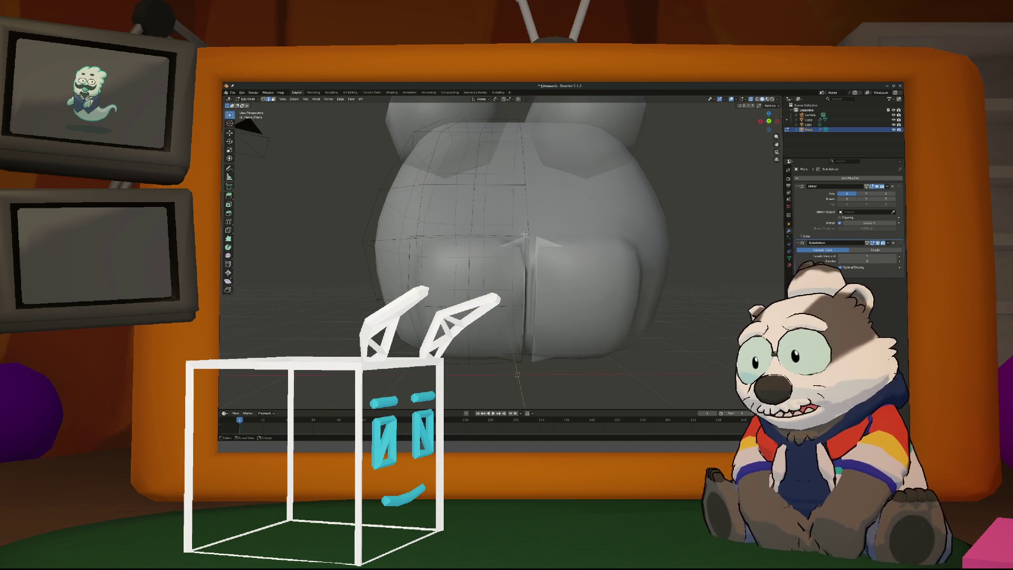
{"action": "mouse_move", "coordinate": [524, 259]}
{"action": "middle_mouse_down"}
{"action": "mouse_move", "coordinate": [452, 286]}
{"action": "mouse_move", "coordinate": [498, 269]}
{"action": "mouse_move", "coordinate": [467, 311]}
{"action": "mouse_move", "coordinate": [478, 330]}
{"action": "middle_mouse_up"}
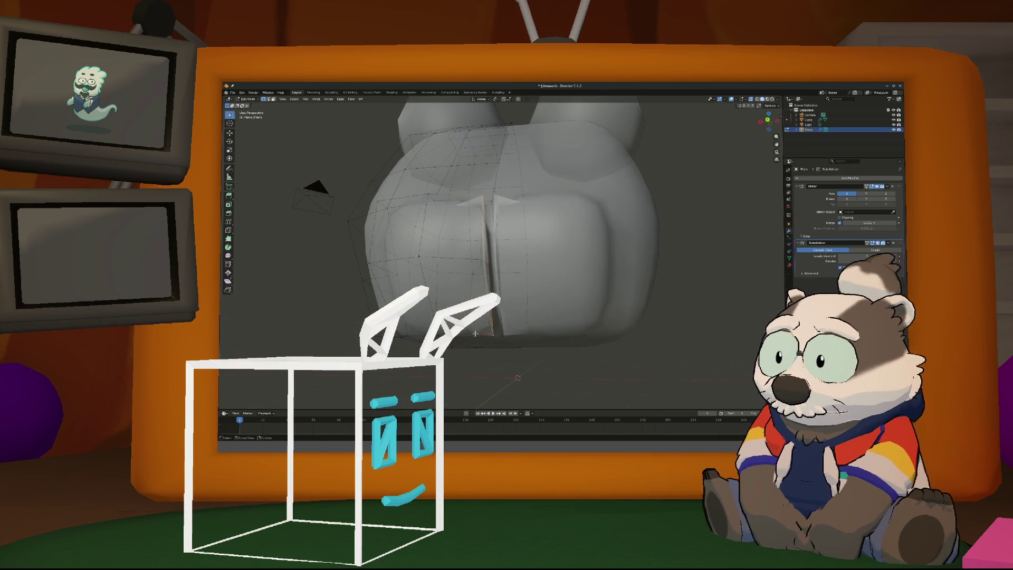
{"action": "key", "text": "g"}
{"action": "left_click", "coordinate": [486, 327]}
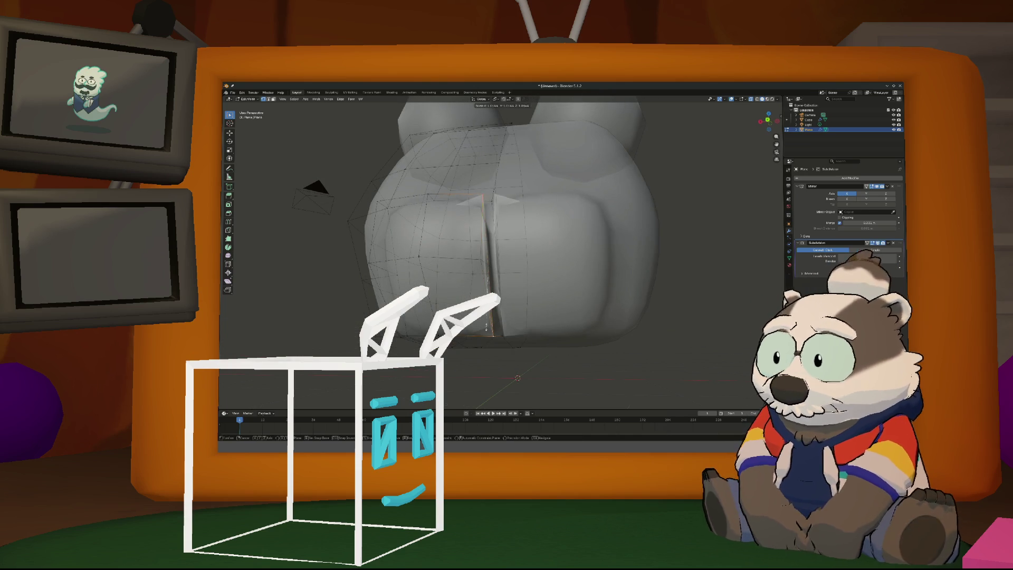
{"action": "mouse_move", "coordinate": [486, 327]}
{"action": "middle_mouse_down"}
{"action": "mouse_move", "coordinate": [527, 317]}
{"action": "mouse_move", "coordinate": [508, 354]}
{"action": "middle_mouse_up"}
{"action": "scroll", "coordinate": [486, 324], "scroll_direction": "up", "scroll_amount": 8}
{"action": "scroll", "coordinate": [498, 365], "scroll_direction": "down", "scroll_amount": 8}
Slide the crease vertices along their edges to pinch the central seam
{"action": "key", "text": "g"}
{"action": "key", "text": "Return"}
{"action": "mouse_move", "coordinate": [507, 338]}
{"action": "middle_mouse_down"}
{"action": "mouse_move", "coordinate": [513, 290]}
{"action": "mouse_move", "coordinate": [516, 322]}
{"action": "mouse_move", "coordinate": [517, 299]}
{"action": "middle_mouse_up"}
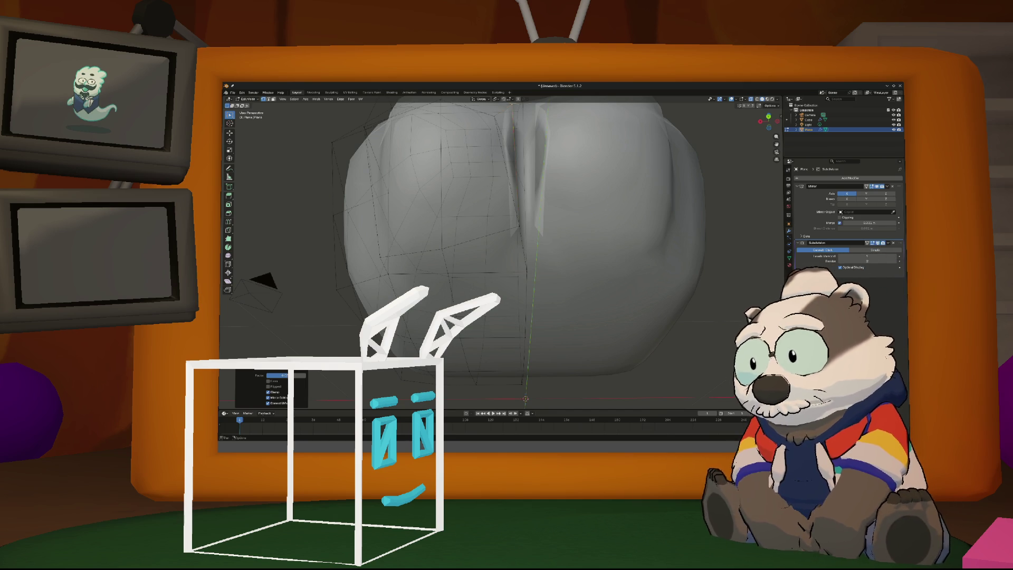
Reposition a crease vertex twice, viewing the body from behind
{"action": "mouse_move", "coordinate": [501, 253]}
{"action": "middle_mouse_down"}
{"action": "mouse_move", "coordinate": [548, 242]}
{"action": "mouse_move", "coordinate": [465, 282]}
{"action": "middle_mouse_up"}
{"action": "scroll", "coordinate": [463, 287], "scroll_direction": "up", "scroll_amount": 2}
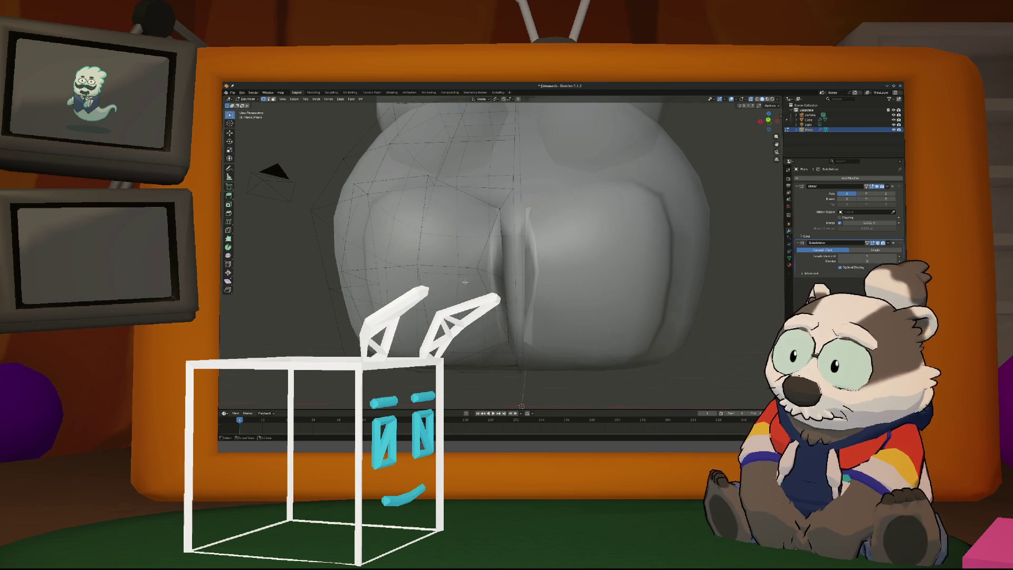
{"action": "mouse_move", "coordinate": [503, 252]}
{"action": "middle_mouse_down"}
{"action": "mouse_move", "coordinate": [446, 262]}
{"action": "mouse_move", "coordinate": [531, 278]}
{"action": "middle_mouse_up"}
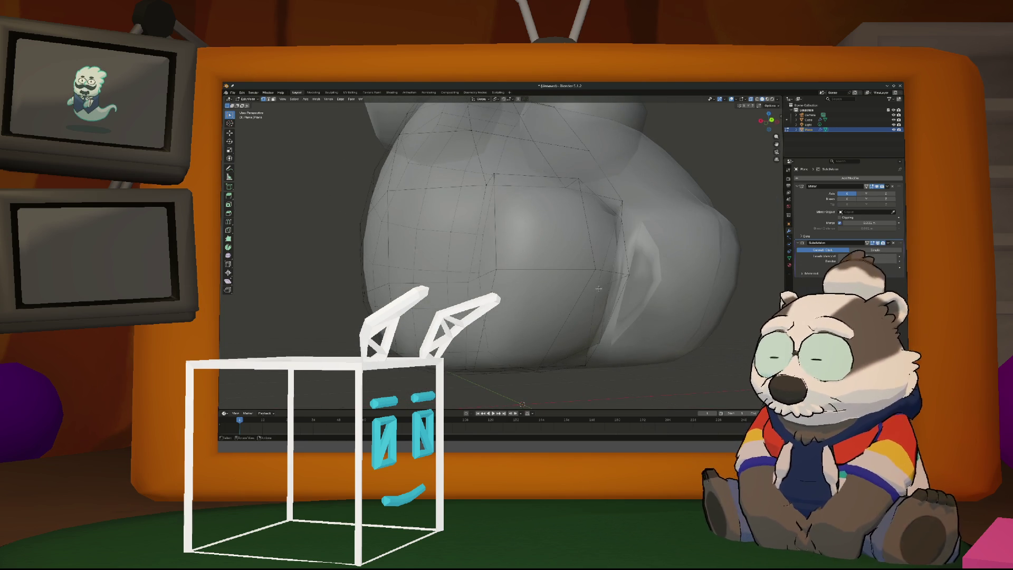
{"action": "mouse_move", "coordinate": [595, 301]}
{"action": "middle_mouse_down"}
{"action": "mouse_move", "coordinate": [537, 296]}
{"action": "mouse_move", "coordinate": [539, 279]}
{"action": "middle_mouse_up"}
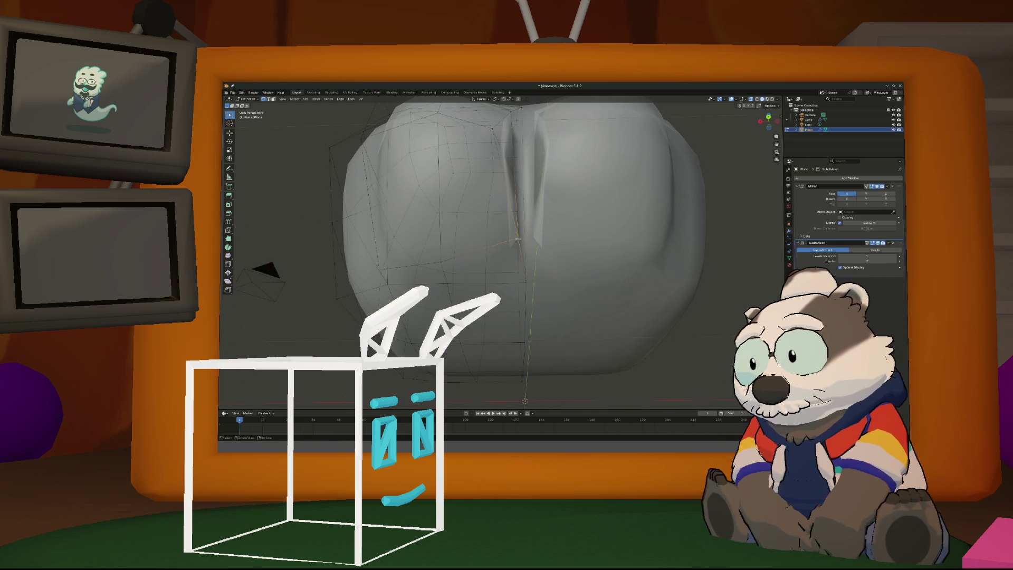
{"action": "key", "text": "g"}
{"action": "left_click", "coordinate": [520, 252]}
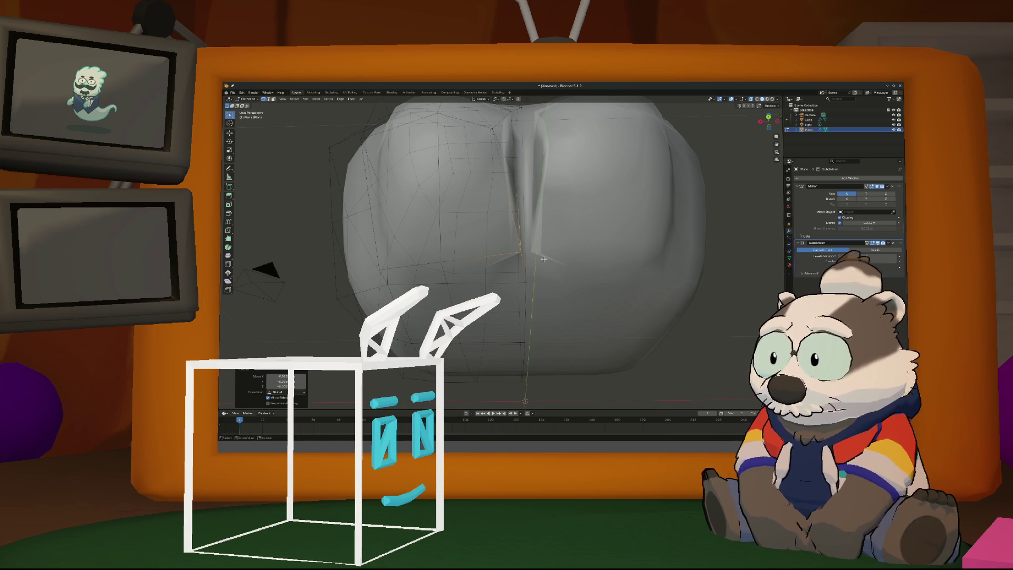
{"action": "key", "text": "g"}
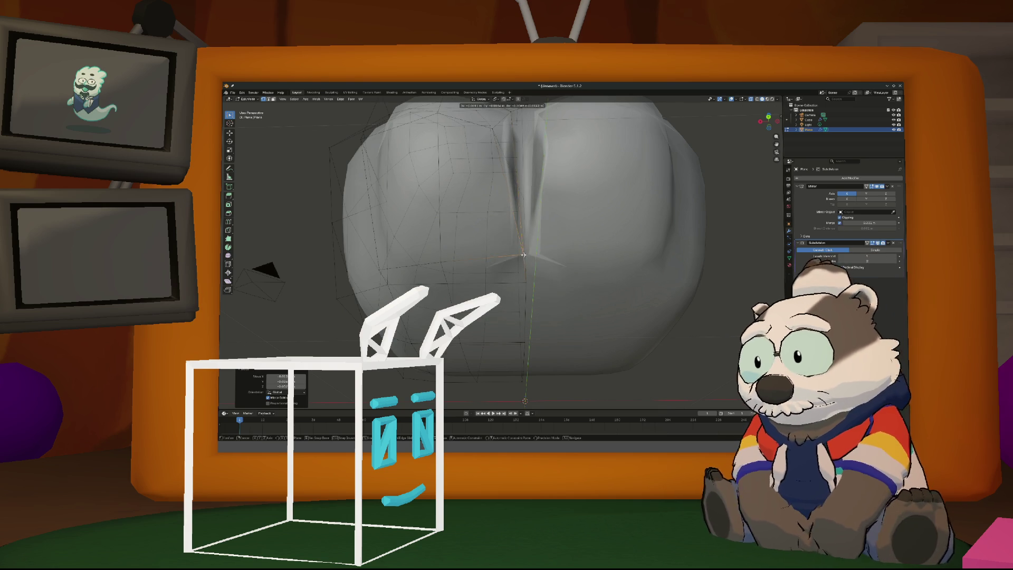
{"action": "left_click", "coordinate": [526, 256]}
Move two more vertices beside the crease so the surface closes up
{"action": "middle_click_drag", "start_coordinate": [535, 273], "coordinate": [502, 271]}
{"action": "left_click", "coordinate": [489, 229]}
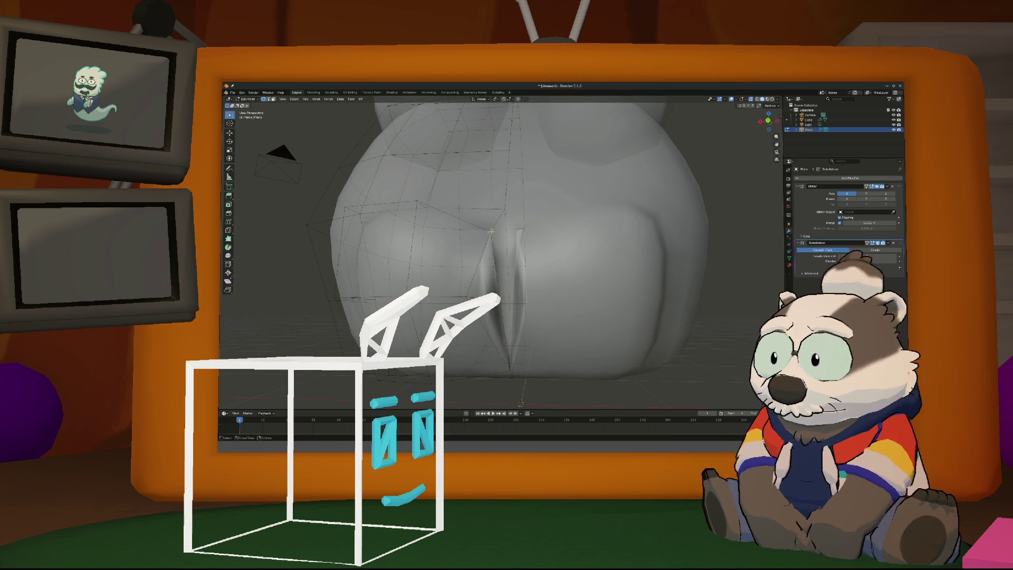
{"action": "key", "text": "g"}
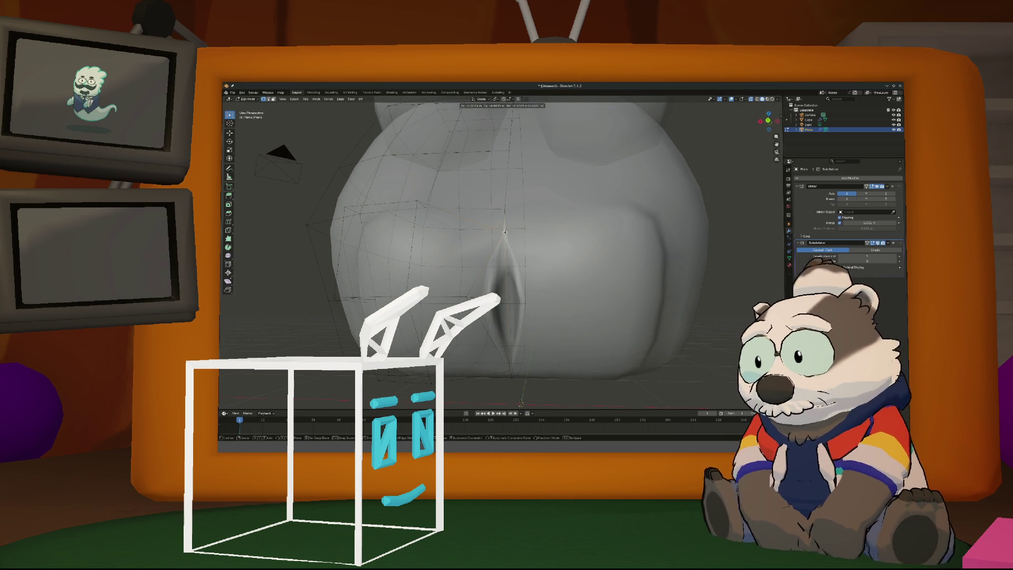
{"action": "left_click", "coordinate": [504, 235]}
{"action": "middle_click_drag", "start_coordinate": [505, 253], "coordinate": [510, 286]}
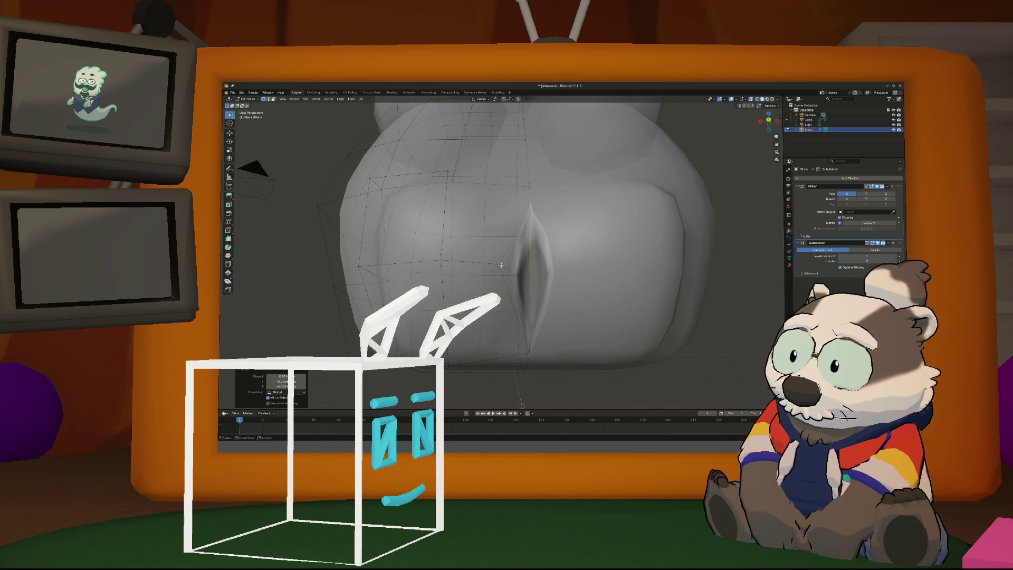
{"action": "left_click", "coordinate": [501, 265]}
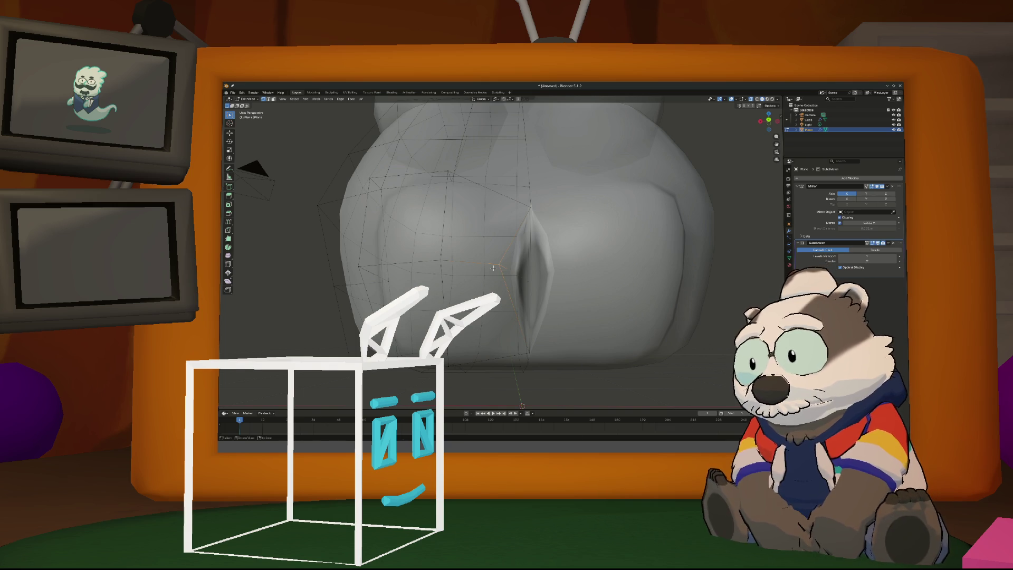
{"action": "key", "text": "g"}
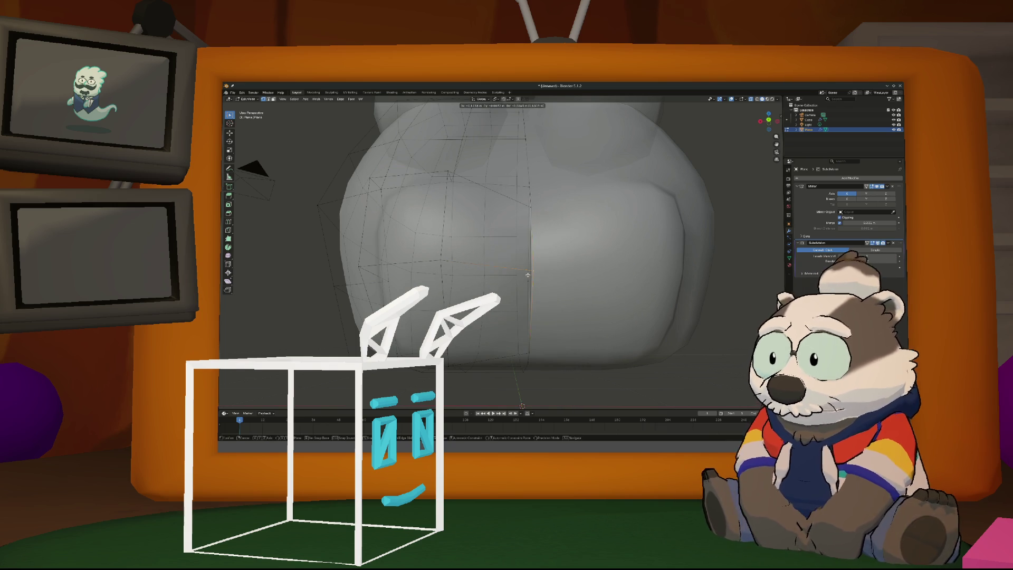
{"action": "left_click", "coordinate": [526, 275]}
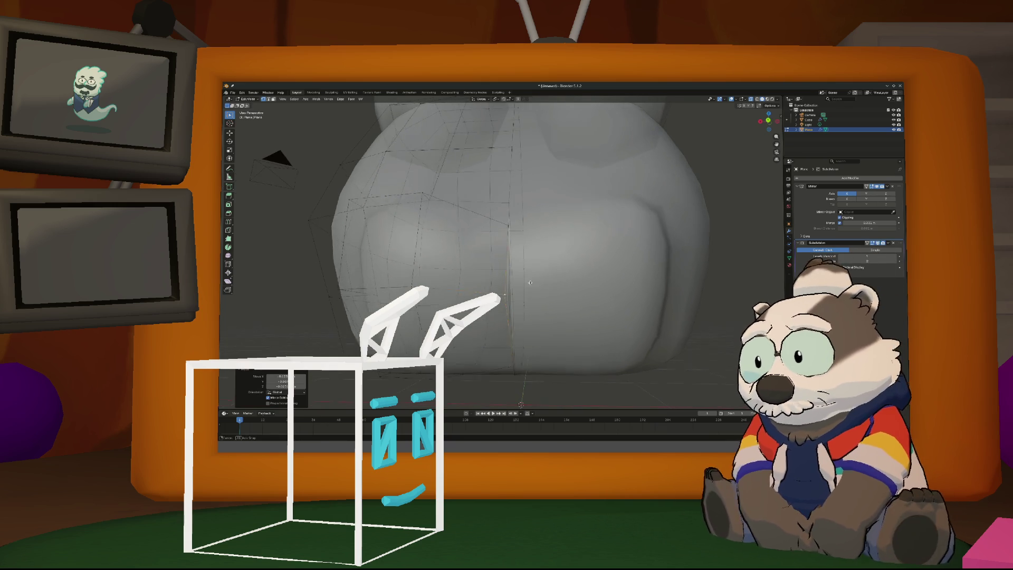
Narrow the centre-seam edge loop by scaling it along the X axis
{"action": "scroll", "coordinate": [530, 279], "scroll_direction": "down", "scroll_amount": 3}
{"action": "middle_click_drag", "start_coordinate": [532, 284], "coordinate": [531, 291]}
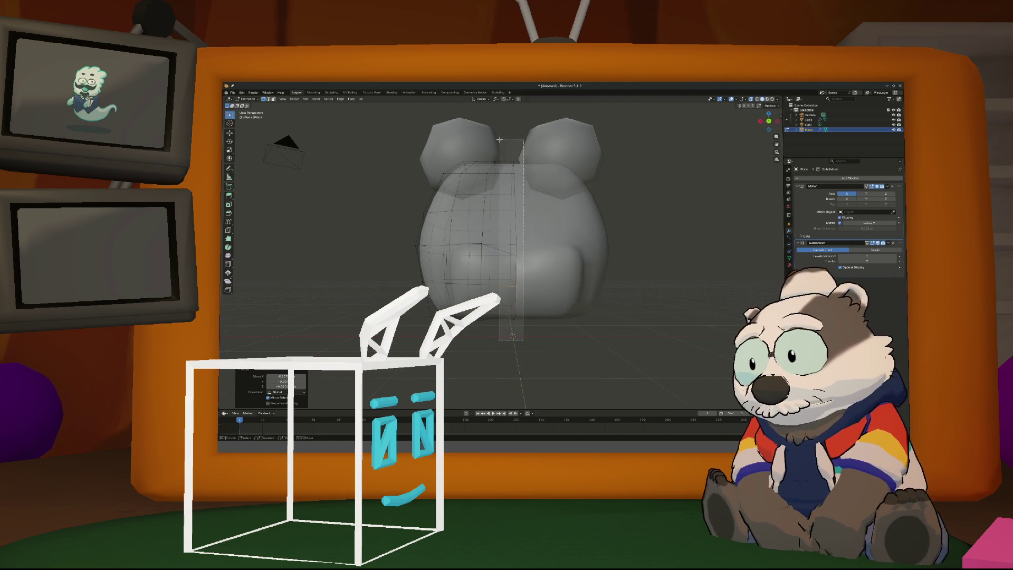
{"action": "left_click", "coordinate": [513, 285], "text": "alt"}
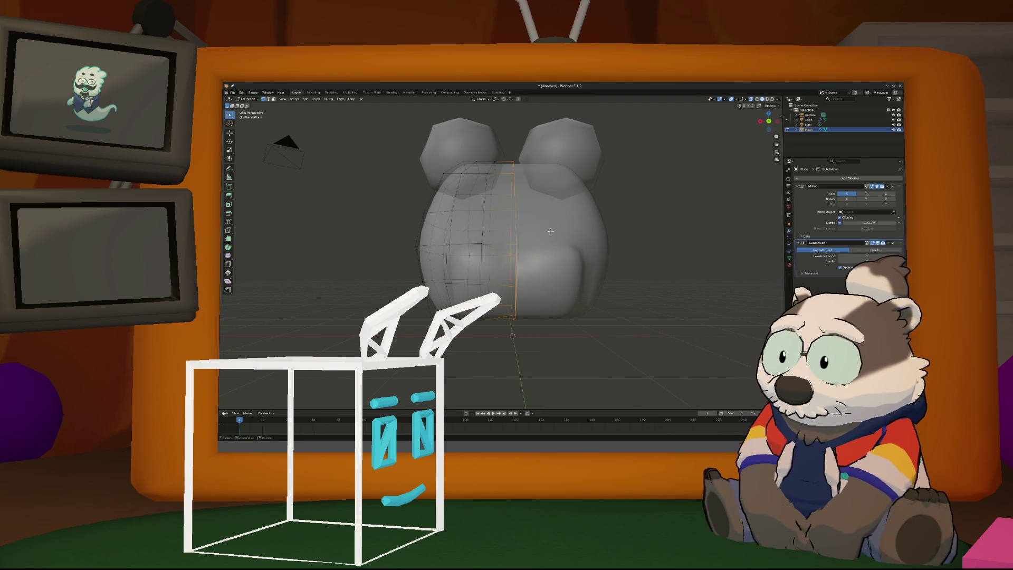
{"action": "key", "text": "s"}
{"action": "key", "text": "x"}
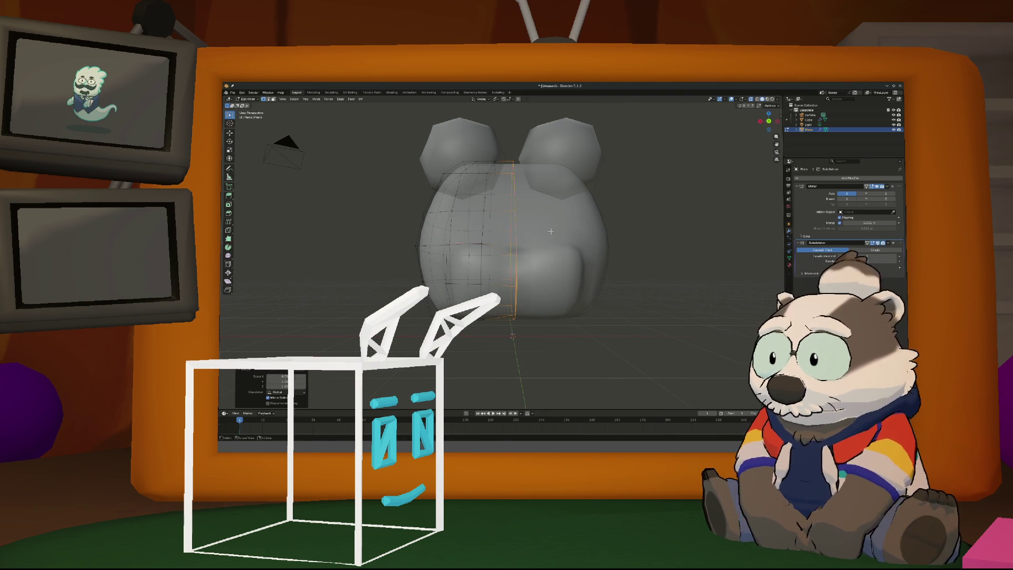
{"action": "left_click", "coordinate": [552, 230]}
{"action": "mouse_move", "coordinate": [552, 230]}
{"action": "middle_mouse_down"}
{"action": "mouse_move", "coordinate": [452, 288]}
{"action": "mouse_move", "coordinate": [571, 316]}
{"action": "middle_mouse_up"}
Dissolve an edge on the head mesh, then undo the dissolve
{"action": "scroll", "coordinate": [572, 315], "scroll_direction": "up", "scroll_amount": 5}
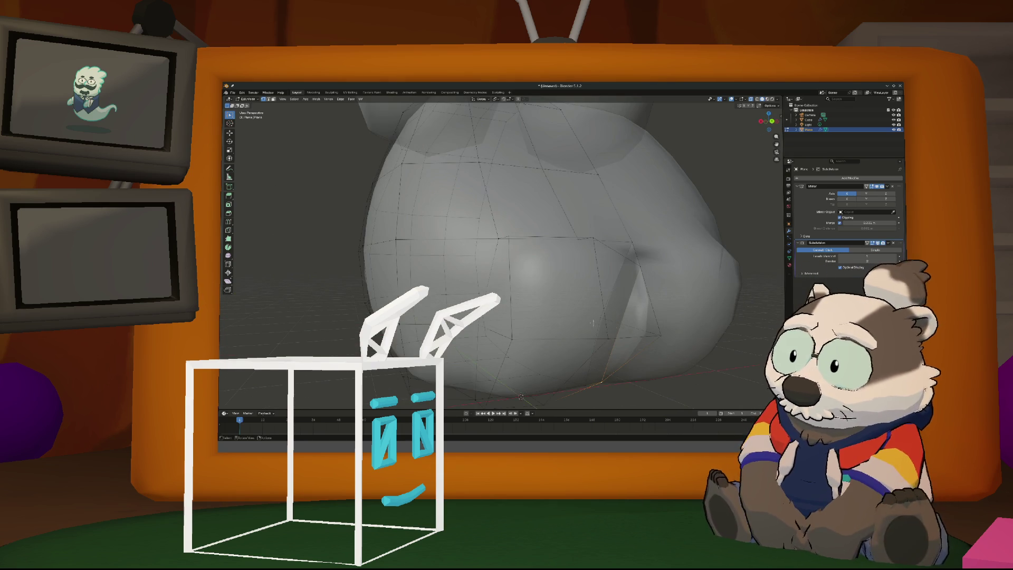
{"action": "left_click", "coordinate": [608, 311]}
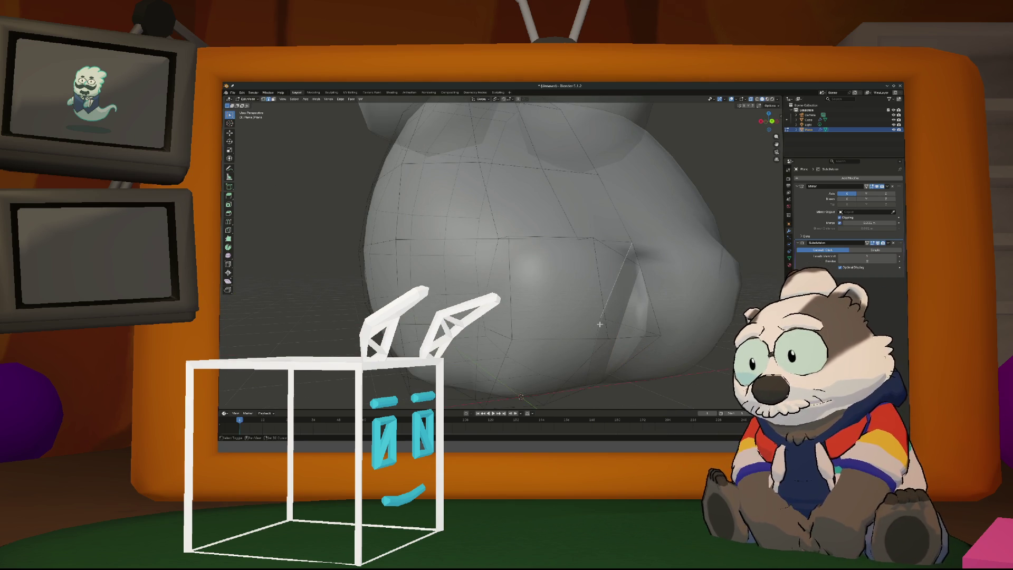
{"action": "key", "text": "x"}
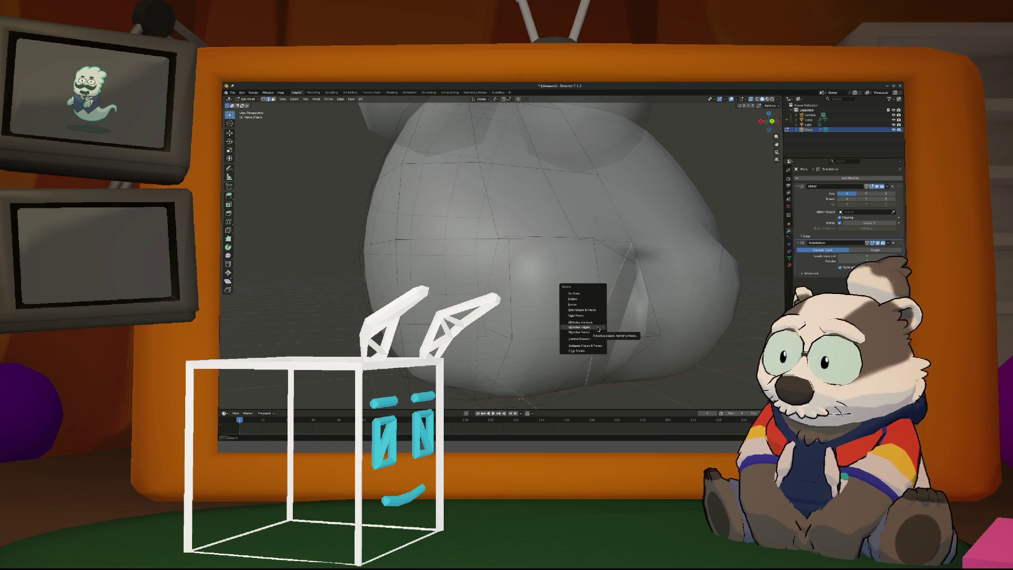
{"action": "left_click", "coordinate": [598, 328]}
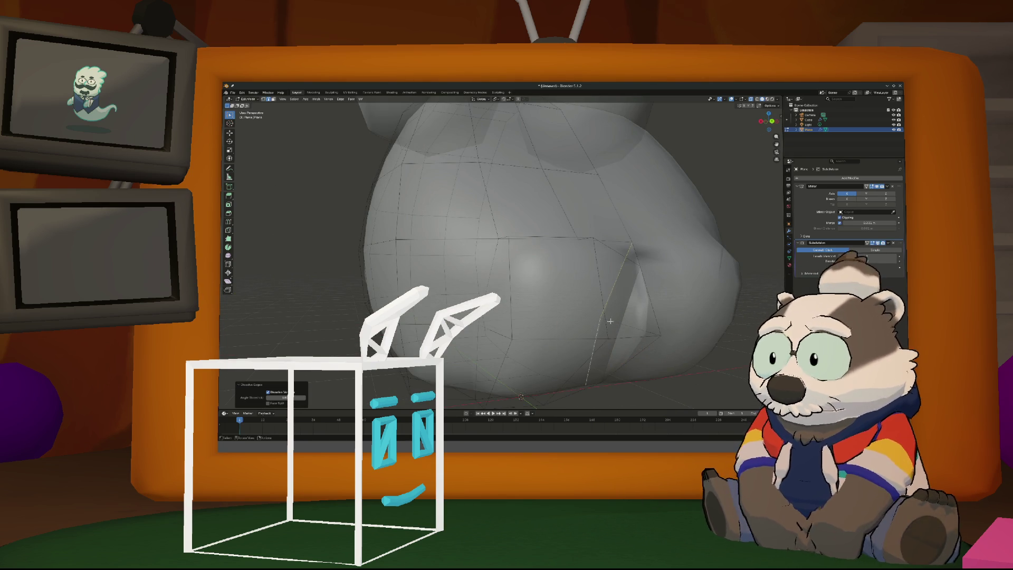
{"action": "key", "text": "ctrl+z"}
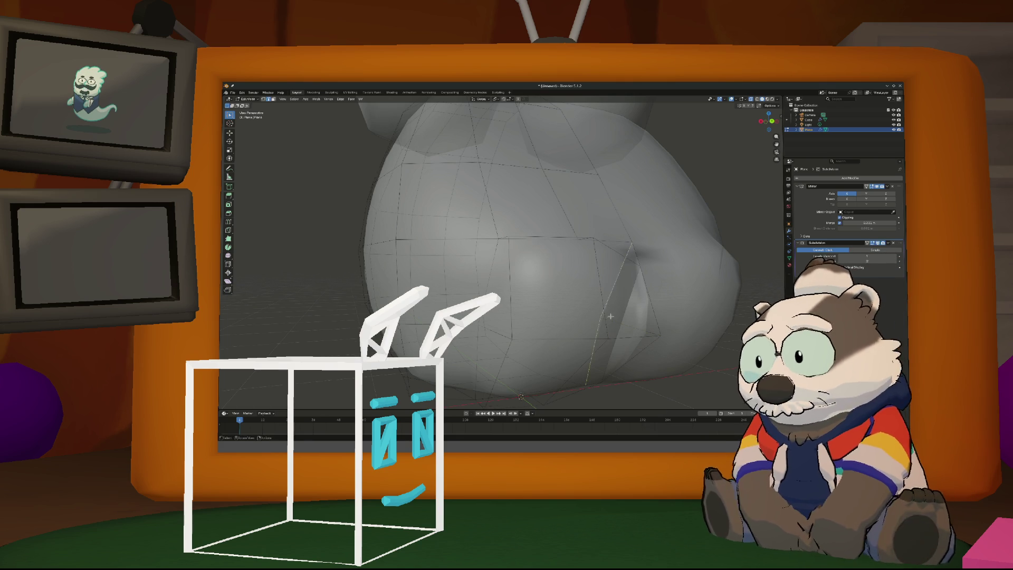
Dissolve an edge near the body's right flank, then select an edge on the side
{"action": "middle_click_drag", "start_coordinate": [610, 316], "coordinate": [588, 317]}
{"action": "right_click", "coordinate": [586, 321]}
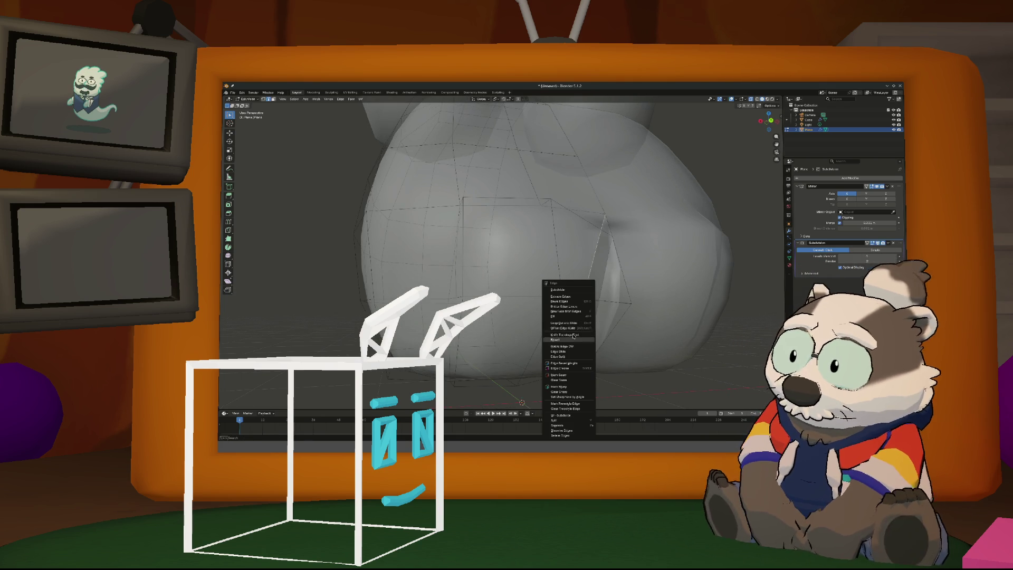
{"action": "key", "text": "Escape"}
{"action": "key", "text": "x"}
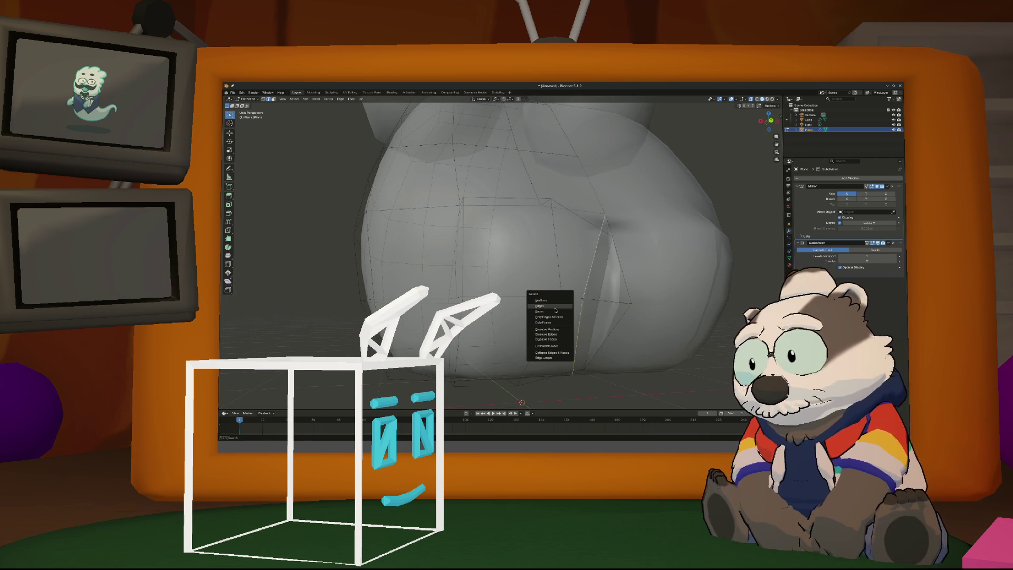
{"action": "left_click", "coordinate": [565, 307]}
{"action": "mouse_move", "coordinate": [564, 308]}
{"action": "middle_mouse_down"}
{"action": "mouse_move", "coordinate": [606, 275]}
{"action": "mouse_move", "coordinate": [643, 292]}
{"action": "mouse_move", "coordinate": [592, 305]}
{"action": "middle_mouse_up"}
{"action": "right_click", "coordinate": [615, 270]}
{"action": "key", "text": "Escape"}
{"action": "left_click", "coordinate": [349, 289]}
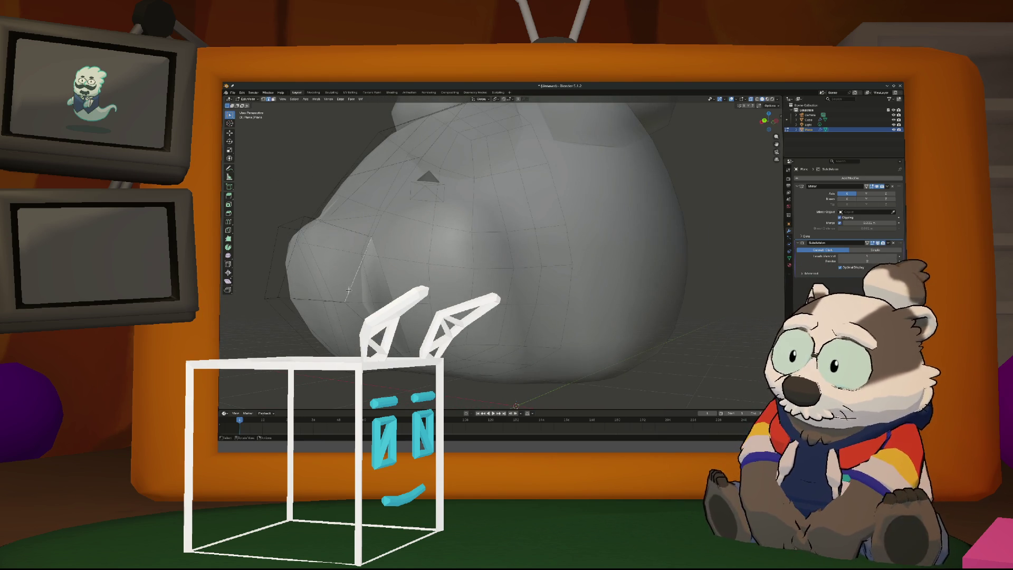
Shift the selected side edge along X and check the body's new outline
{"action": "key", "text": "g"}
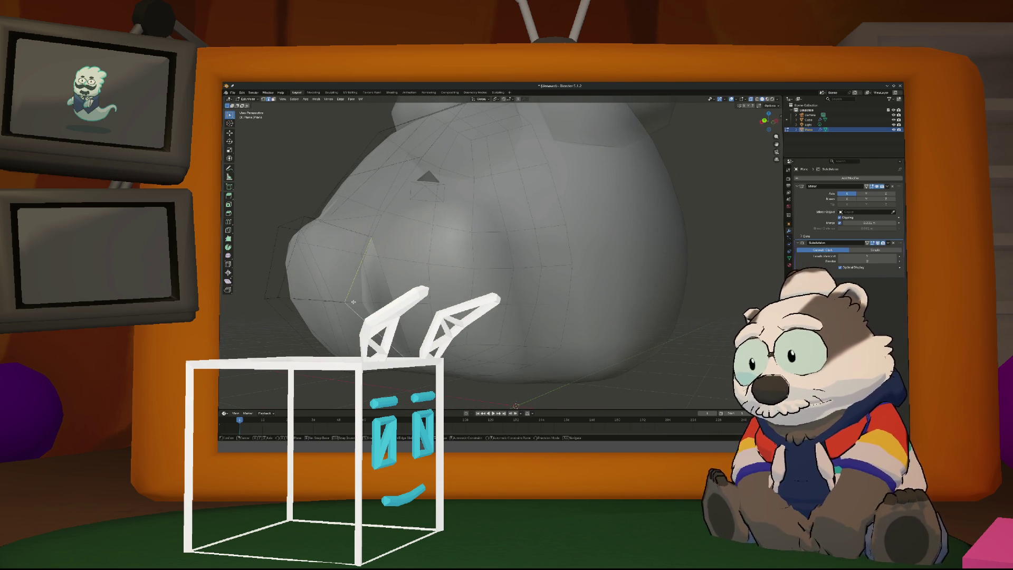
{"action": "key", "text": "x"}
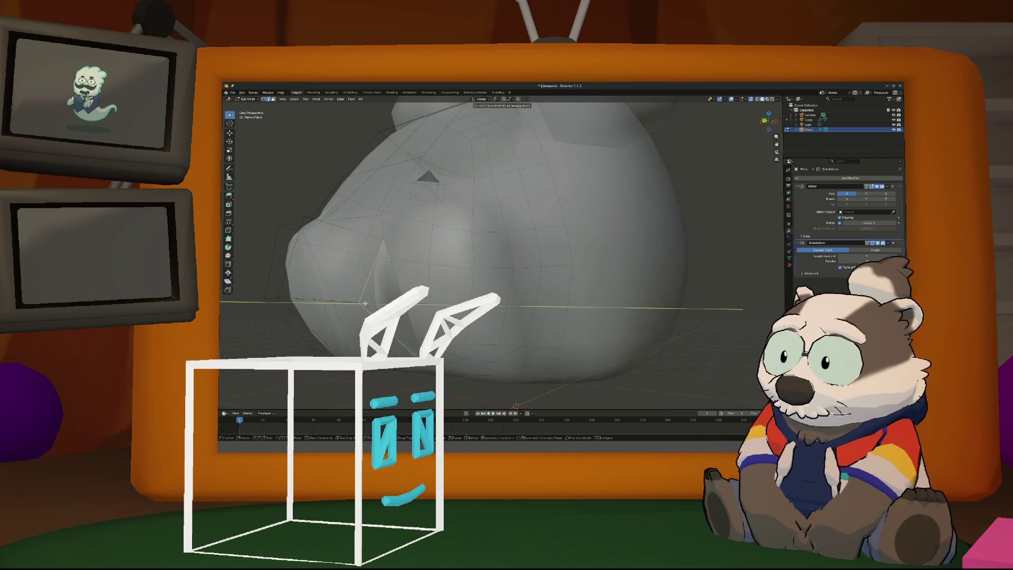
{"action": "left_click", "coordinate": [401, 316]}
{"action": "mouse_move", "coordinate": [416, 317]}
{"action": "middle_mouse_down"}
{"action": "mouse_move", "coordinate": [563, 286]}
{"action": "mouse_move", "coordinate": [506, 296]}
{"action": "mouse_move", "coordinate": [548, 296]}
{"action": "mouse_move", "coordinate": [514, 295]}
{"action": "mouse_move", "coordinate": [530, 282]}
{"action": "middle_mouse_up"}
{"action": "mouse_move", "coordinate": [369, 258]}
{"action": "middle_mouse_down"}
{"action": "mouse_move", "coordinate": [391, 277]}
{"action": "mouse_move", "coordinate": [392, 245]}
{"action": "middle_mouse_up"}
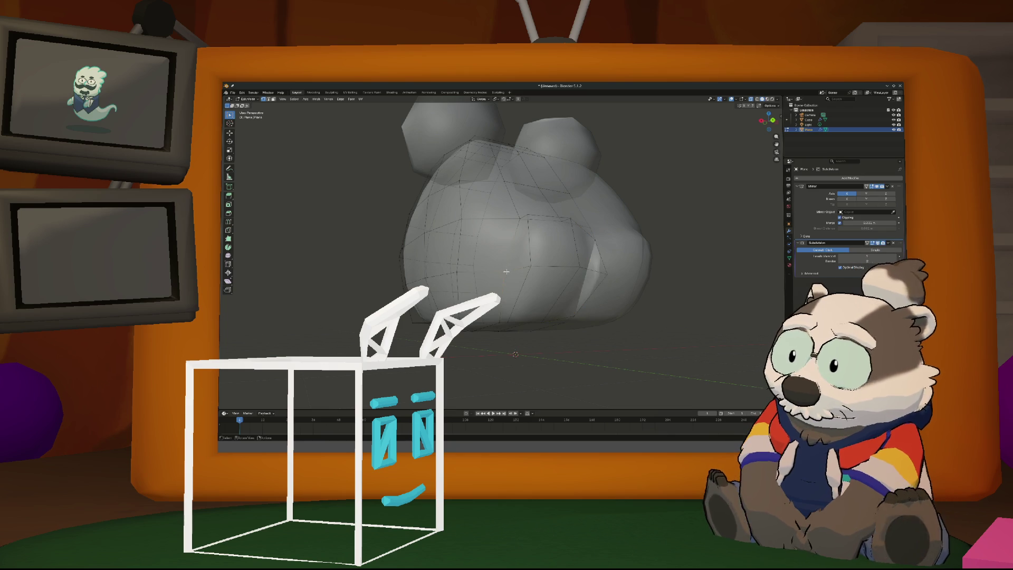
{"action": "mouse_move", "coordinate": [506, 271]}
{"action": "middle_mouse_down"}
{"action": "mouse_move", "coordinate": [522, 305]}
{"action": "mouse_move", "coordinate": [573, 302]}
{"action": "mouse_move", "coordinate": [519, 297]}
{"action": "mouse_move", "coordinate": [541, 291]}
{"action": "mouse_move", "coordinate": [590, 302]}
{"action": "mouse_move", "coordinate": [558, 301]}
{"action": "middle_mouse_up"}
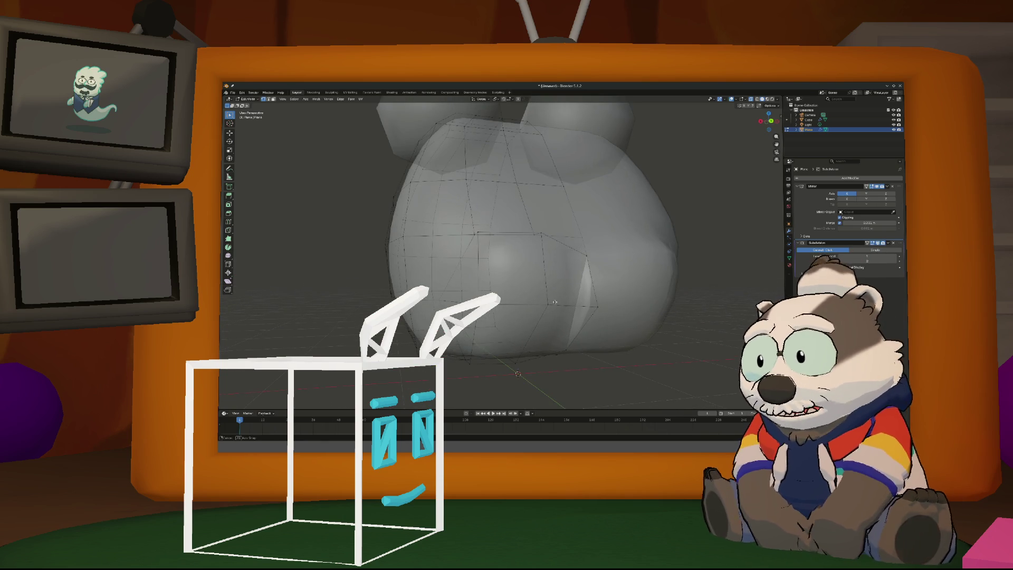
{"action": "scroll", "coordinate": [558, 302], "scroll_direction": "up", "scroll_amount": 2}
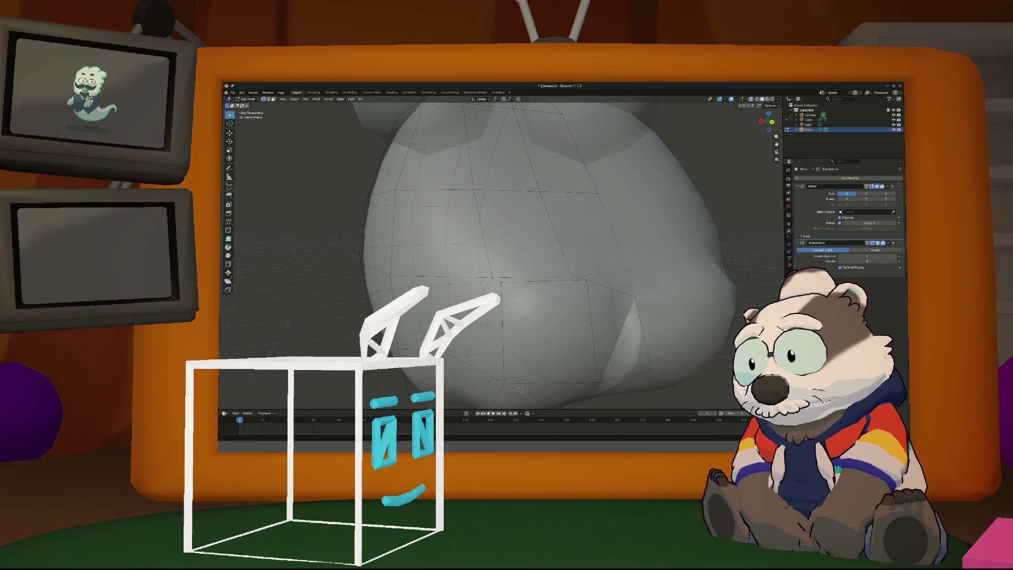
Move the selected vertices, then reposition a vertex on the body's side
{"action": "mouse_move", "coordinate": [591, 337]}
{"action": "middle_mouse_down"}
{"action": "mouse_move", "coordinate": [606, 334]}
{"action": "mouse_move", "coordinate": [573, 334]}
{"action": "middle_mouse_up"}
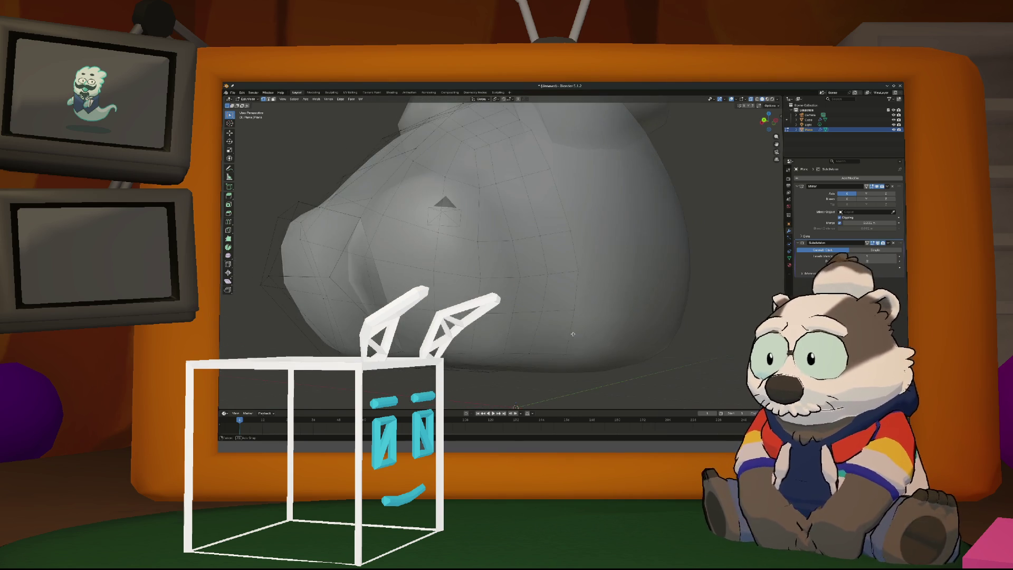
{"action": "mouse_move", "coordinate": [348, 291]}
{"action": "middle_mouse_down"}
{"action": "mouse_move", "coordinate": [390, 292]}
{"action": "mouse_move", "coordinate": [428, 307]}
{"action": "mouse_move", "coordinate": [421, 315]}
{"action": "mouse_move", "coordinate": [651, 301]}
{"action": "mouse_move", "coordinate": [420, 314]}
{"action": "mouse_move", "coordinate": [680, 249]}
{"action": "mouse_move", "coordinate": [424, 328]}
{"action": "mouse_move", "coordinate": [507, 329]}
{"action": "mouse_move", "coordinate": [685, 294]}
{"action": "middle_mouse_up"}
{"action": "key", "text": "g"}
{"action": "left_click", "coordinate": [424, 311]}
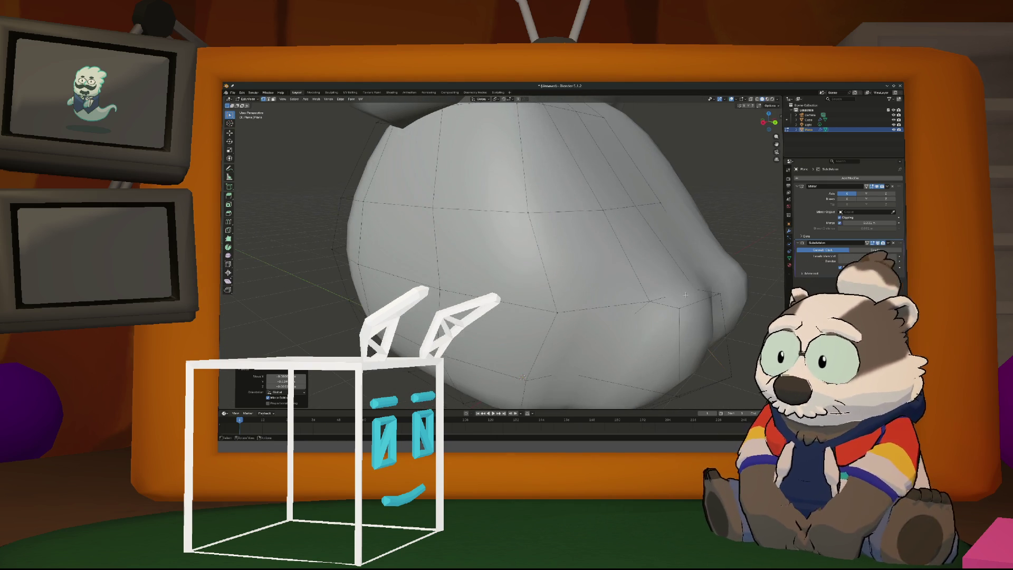
{"action": "left_click", "coordinate": [649, 300]}
{"action": "mouse_move", "coordinate": [688, 290]}
{"action": "middle_mouse_down"}
{"action": "mouse_move", "coordinate": [668, 298]}
{"action": "mouse_move", "coordinate": [702, 286]}
{"action": "middle_mouse_up"}
{"action": "key", "text": "g"}
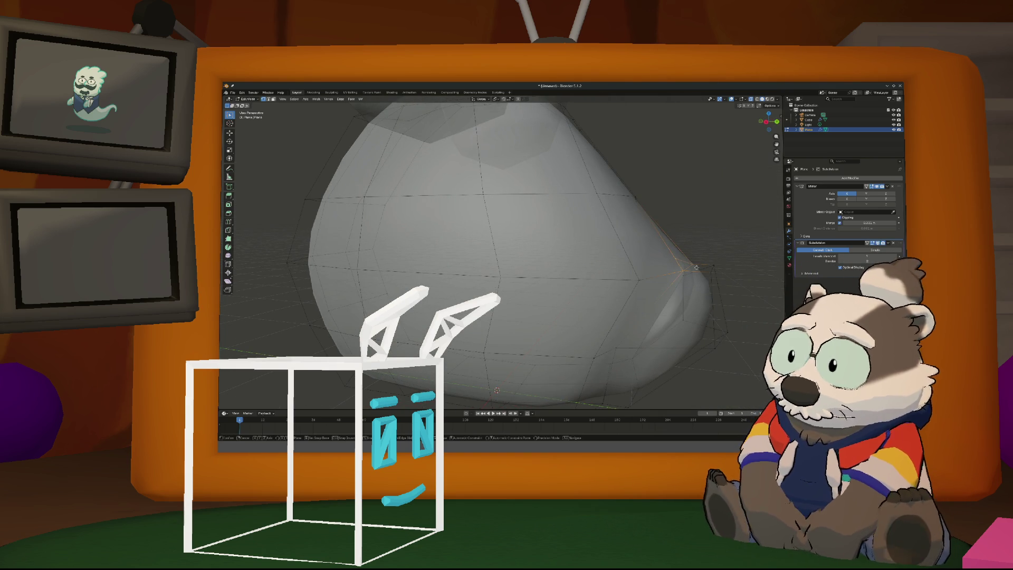
{"action": "left_click", "coordinate": [691, 270]}
Pull a right-edge vertex inward and adjust it vertically along Z
{"action": "mouse_move", "coordinate": [691, 270]}
{"action": "middle_mouse_down"}
{"action": "mouse_move", "coordinate": [680, 287]}
{"action": "mouse_move", "coordinate": [669, 267]}
{"action": "mouse_move", "coordinate": [733, 271]}
{"action": "middle_mouse_up"}
{"action": "left_click", "coordinate": [732, 264]}
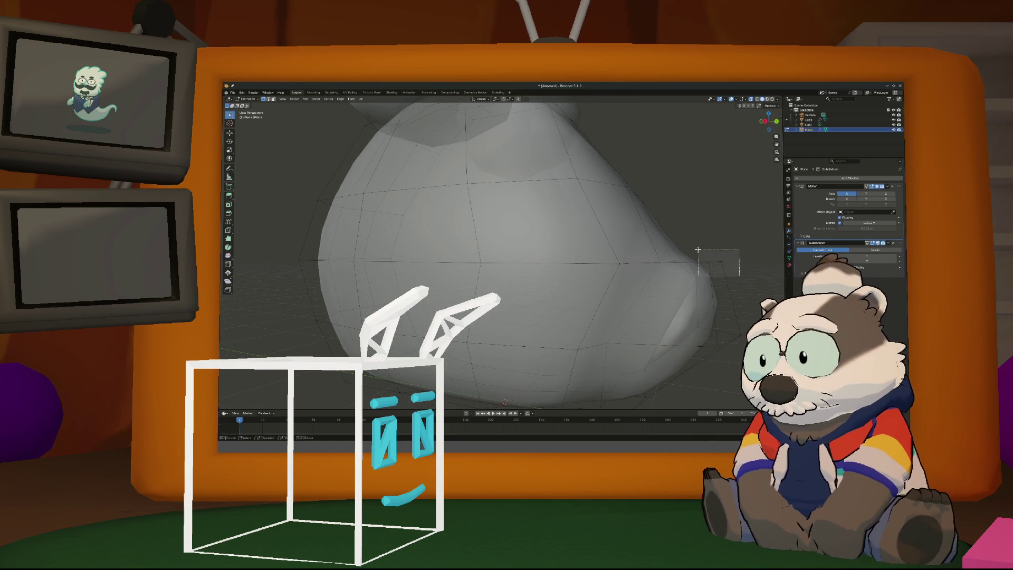
{"action": "key", "text": "g"}
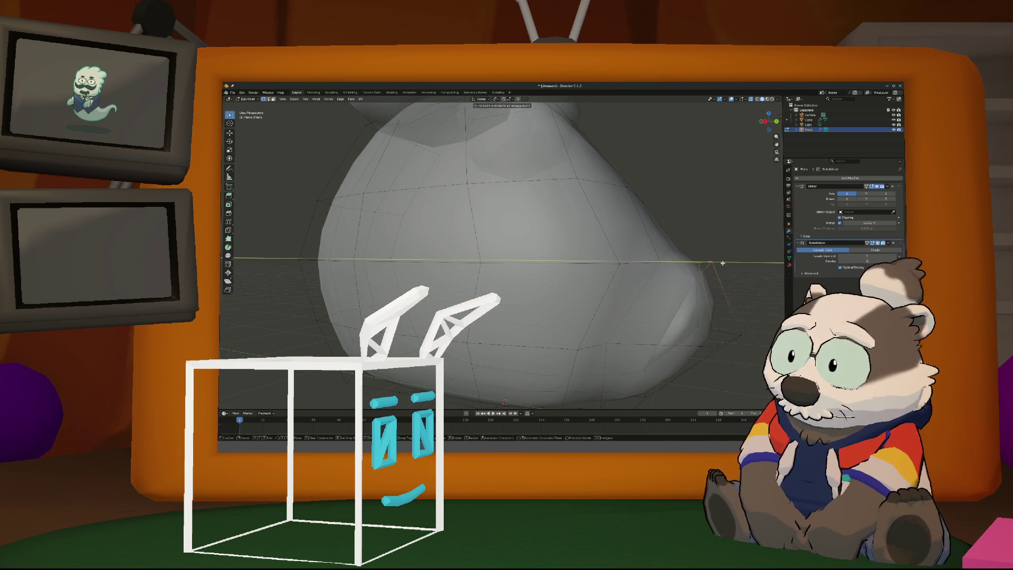
{"action": "left_click", "coordinate": [717, 263]}
{"action": "key", "text": "g"}
{"action": "key", "text": "z"}
{"action": "left_click", "coordinate": [716, 274]}
{"action": "middle_click_drag", "start_coordinate": [716, 273], "coordinate": [621, 340]}
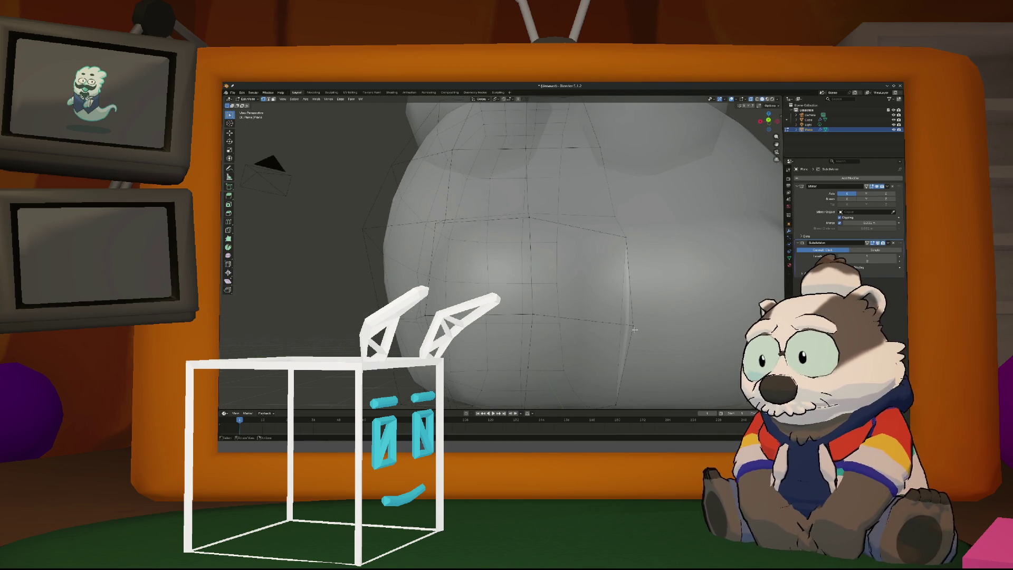
Re-enter Edit Mode and move the selected vertex vertically along Z
{"action": "key", "text": "Tab"}
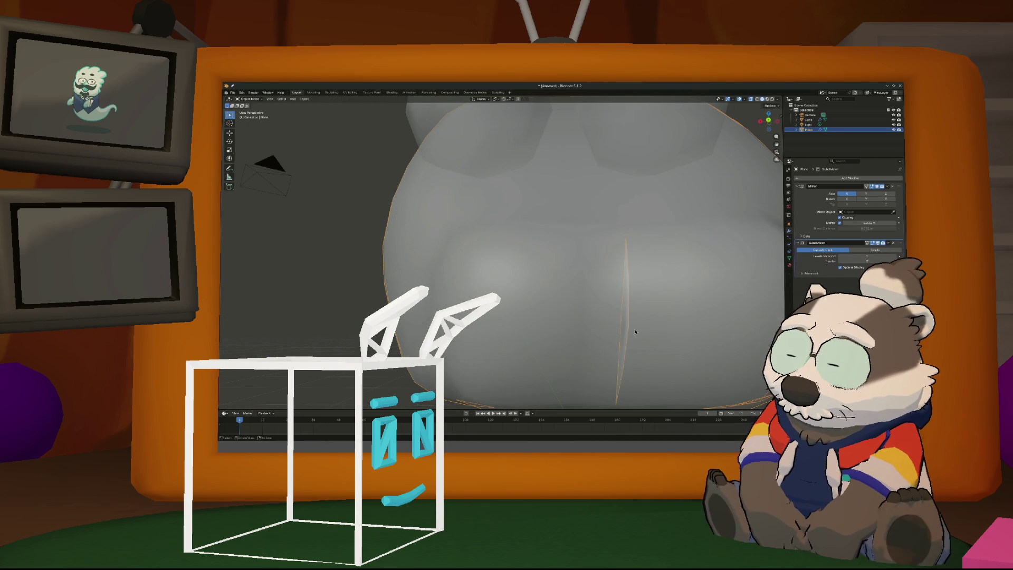
{"action": "key", "text": "Tab"}
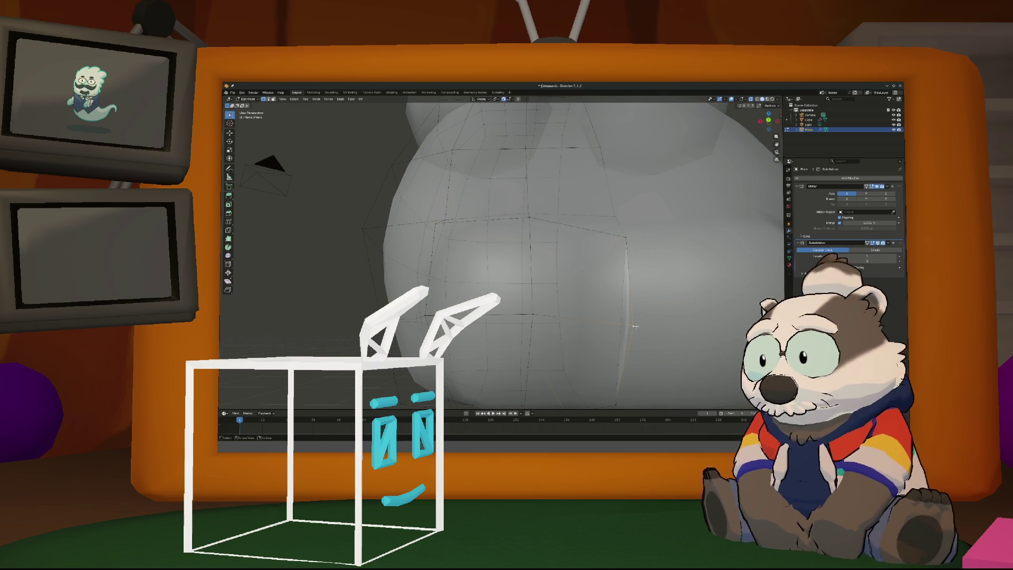
{"action": "key", "text": "g"}
{"action": "key", "text": "z"}
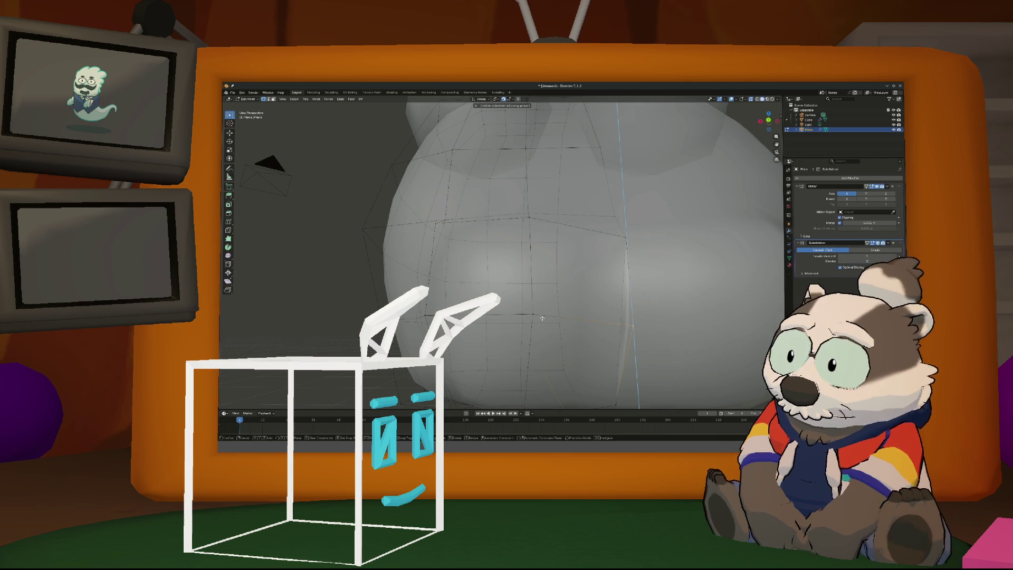
{"action": "left_click", "coordinate": [632, 323]}
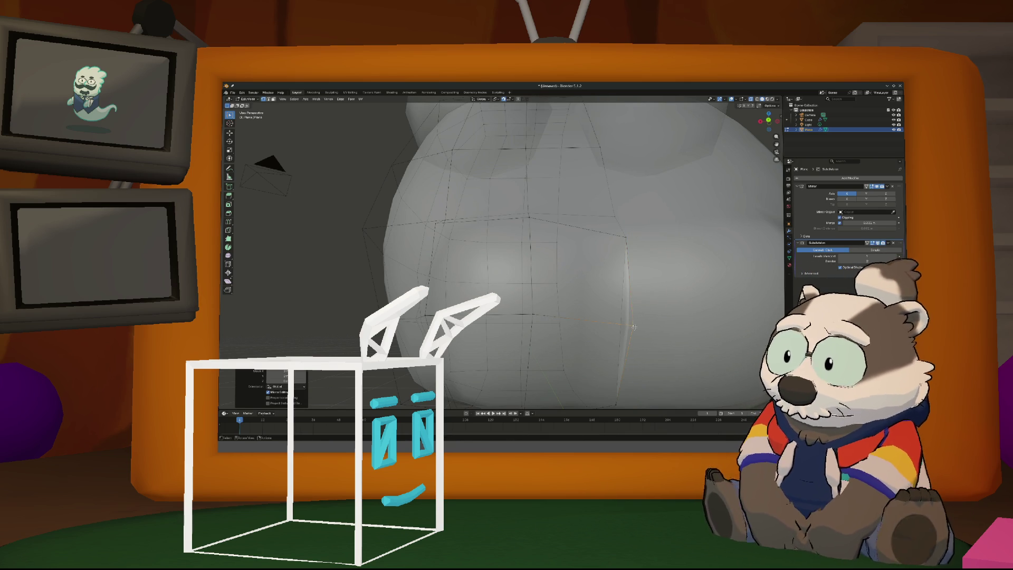
{"action": "key", "text": "g"}
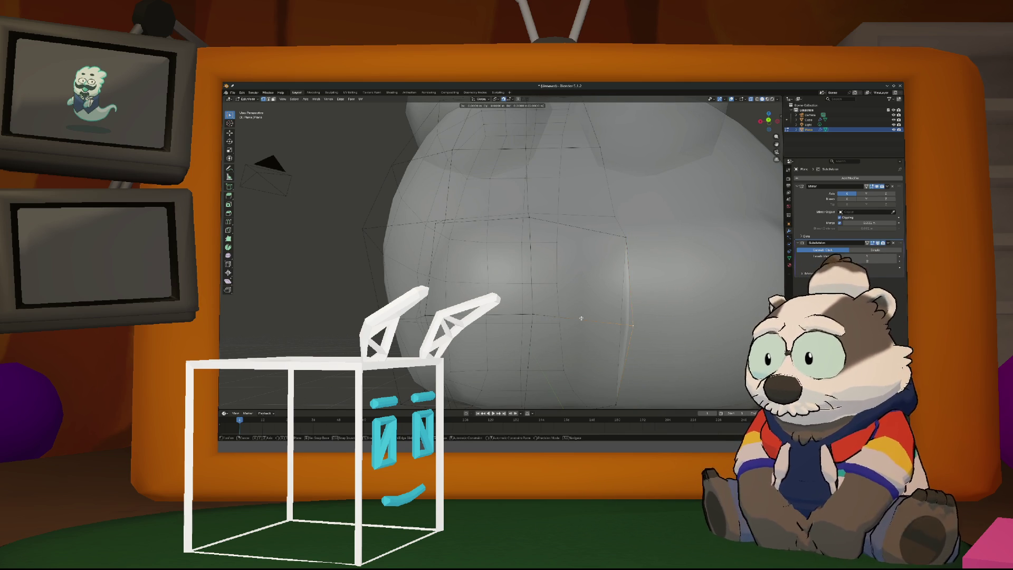
{"action": "right_click", "coordinate": [625, 318]}
Turn on Snap to Vertex and snap the vertex onto another vertex
{"action": "left_click", "coordinate": [509, 100]}
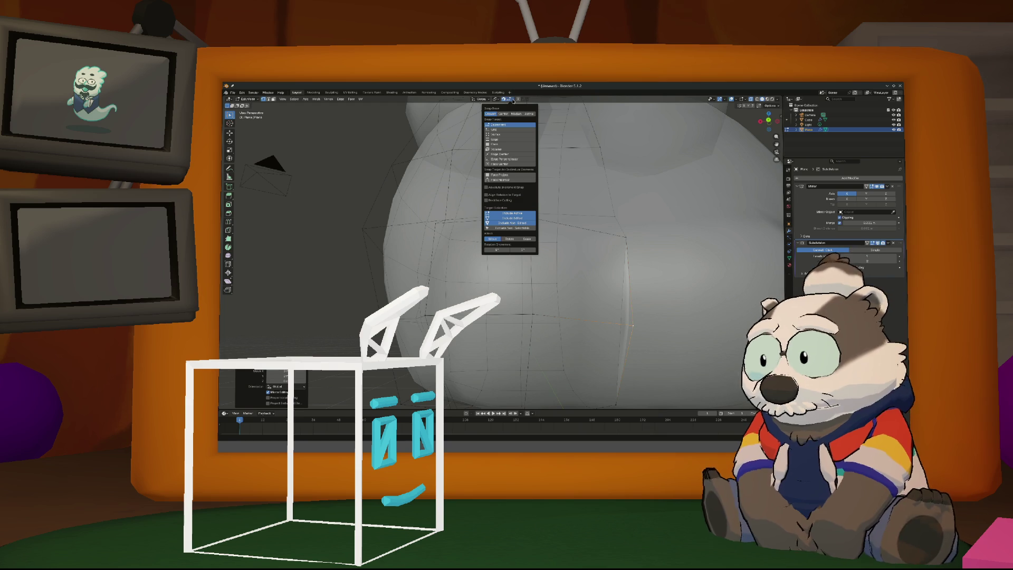
{"action": "left_click", "coordinate": [515, 136]}
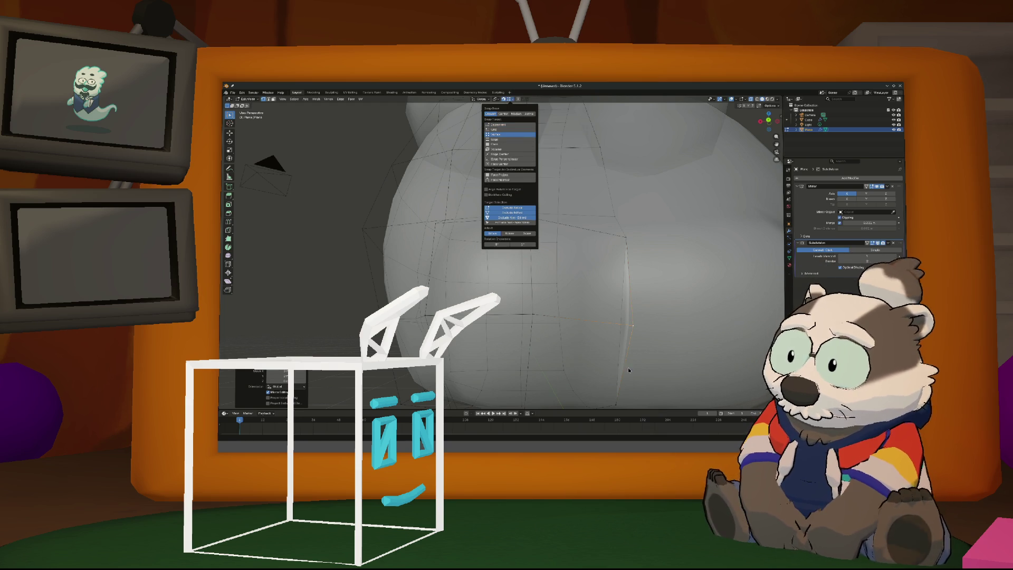
{"action": "key", "text": "g"}
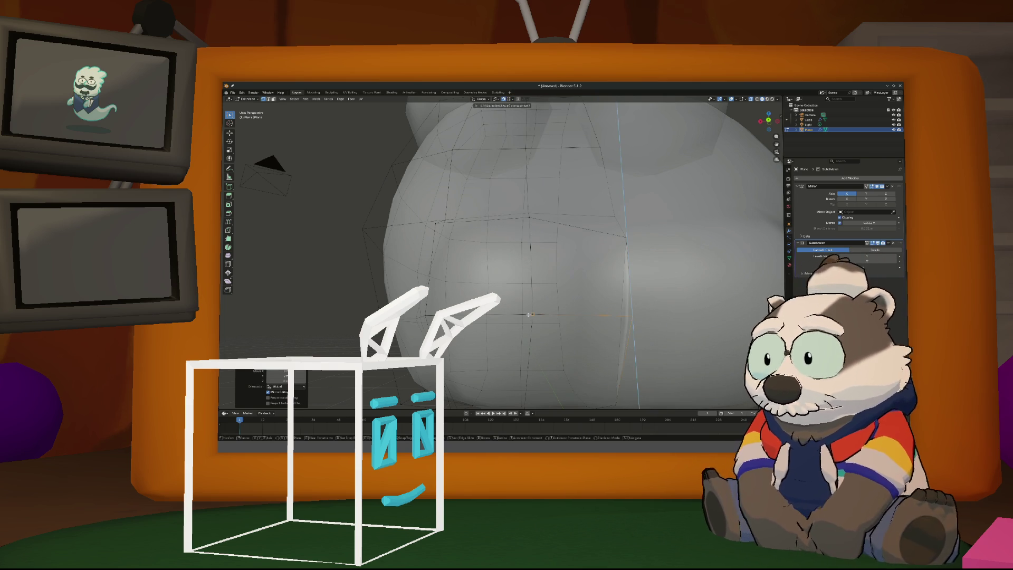
{"action": "left_click", "coordinate": [528, 315]}
{"action": "mouse_move", "coordinate": [528, 314]}
{"action": "middle_mouse_down"}
{"action": "mouse_move", "coordinate": [633, 329]}
{"action": "mouse_move", "coordinate": [619, 332]}
{"action": "middle_mouse_up"}
{"action": "middle_click_drag", "start_coordinate": [631, 290], "coordinate": [563, 257]}
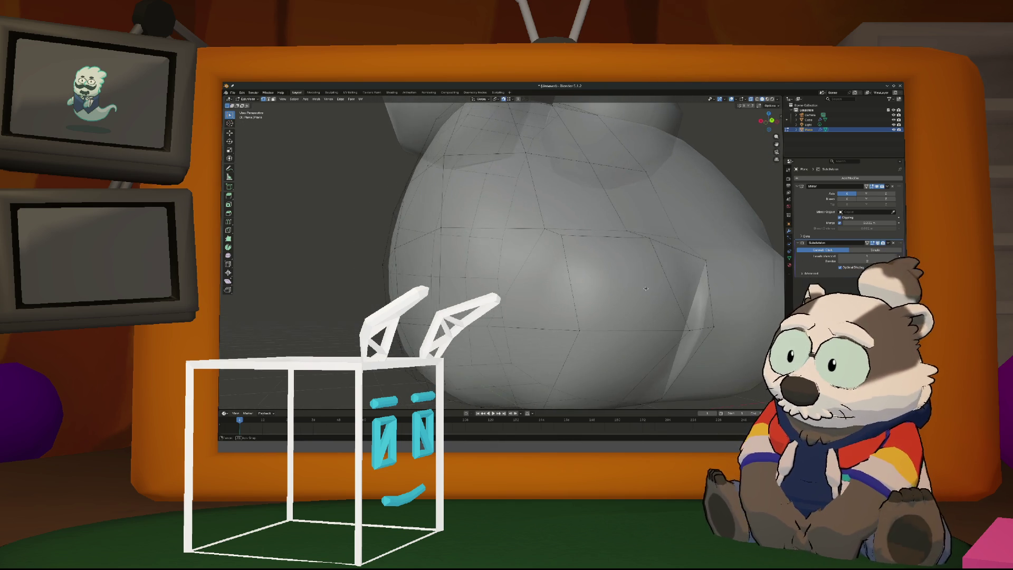
Move the selected vertices and a bottom vertex vertically along Z
{"action": "key", "text": "g"}
{"action": "key", "text": "z"}
{"action": "left_click", "coordinate": [715, 262]}
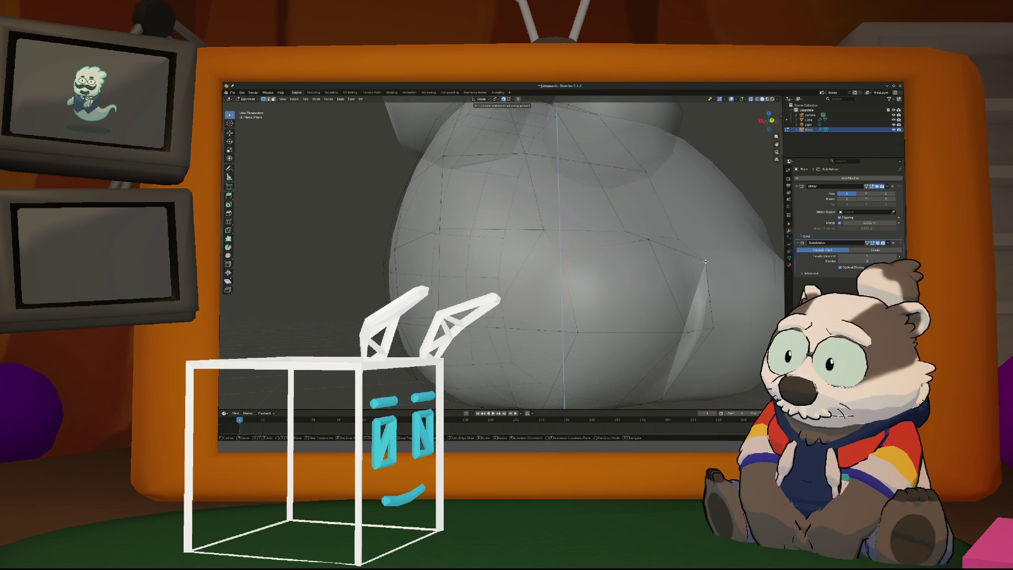
{"action": "mouse_move", "coordinate": [715, 263]}
{"action": "middle_mouse_down"}
{"action": "mouse_move", "coordinate": [610, 340]}
{"action": "mouse_move", "coordinate": [527, 348]}
{"action": "middle_mouse_up"}
{"action": "left_click", "coordinate": [526, 348]}
{"action": "key", "text": "g"}
{"action": "key", "text": "z"}
{"action": "left_click", "coordinate": [628, 337]}
{"action": "mouse_move", "coordinate": [628, 337]}
{"action": "middle_mouse_down"}
{"action": "mouse_move", "coordinate": [589, 343]}
{"action": "mouse_move", "coordinate": [609, 333]}
{"action": "mouse_move", "coordinate": [584, 332]}
{"action": "mouse_move", "coordinate": [652, 335]}
{"action": "mouse_move", "coordinate": [553, 328]}
{"action": "mouse_move", "coordinate": [674, 151]}
{"action": "mouse_move", "coordinate": [395, 181]}
{"action": "mouse_move", "coordinate": [635, 325]}
{"action": "mouse_move", "coordinate": [580, 333]}
{"action": "middle_mouse_up"}
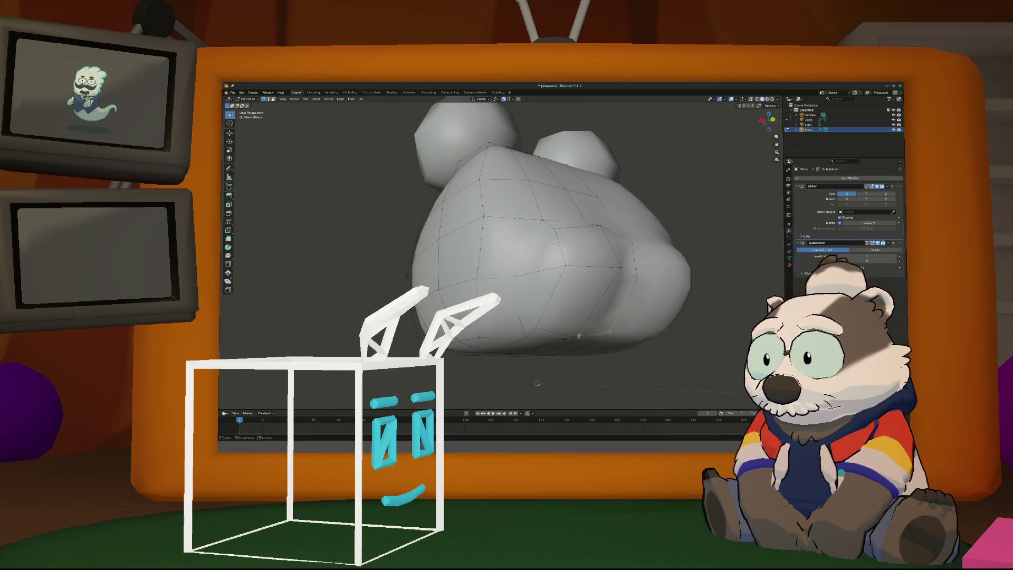
Vertex-slide the selection, then slide the bottom edge loop up the body
{"action": "key", "text": "shift+v"}
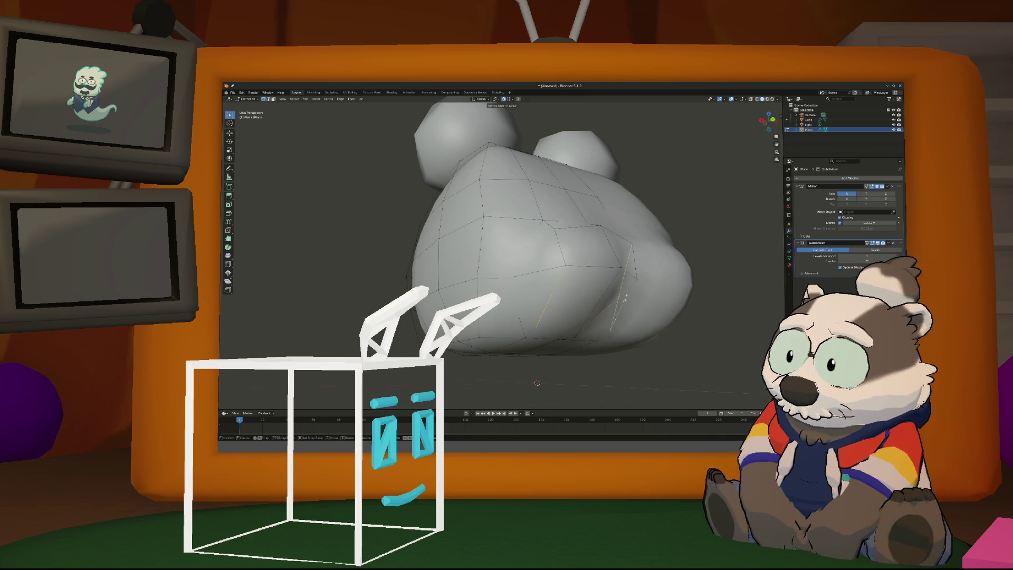
{"action": "left_click", "coordinate": [586, 318]}
{"action": "mouse_move", "coordinate": [585, 318]}
{"action": "middle_mouse_down"}
{"action": "mouse_move", "coordinate": [350, 215]}
{"action": "mouse_move", "coordinate": [606, 323]}
{"action": "middle_mouse_up"}
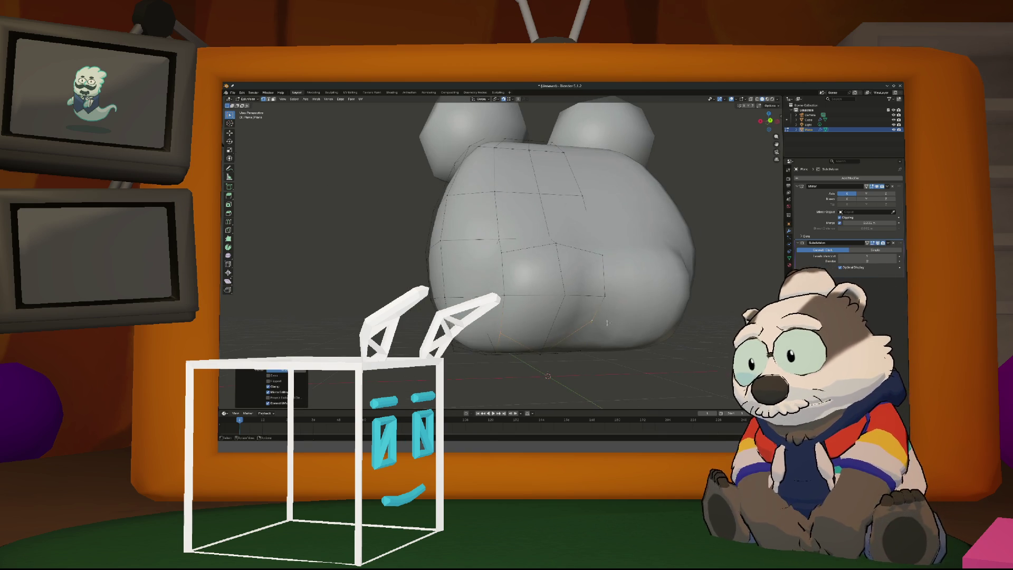
{"action": "left_click", "coordinate": [587, 351], "text": "alt"}
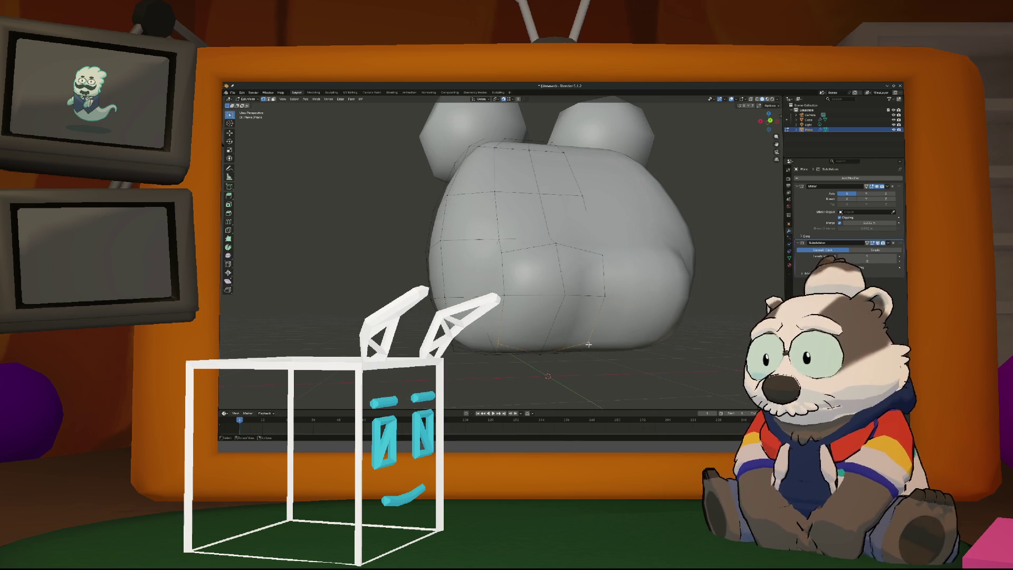
{"action": "key", "text": "shift+v"}
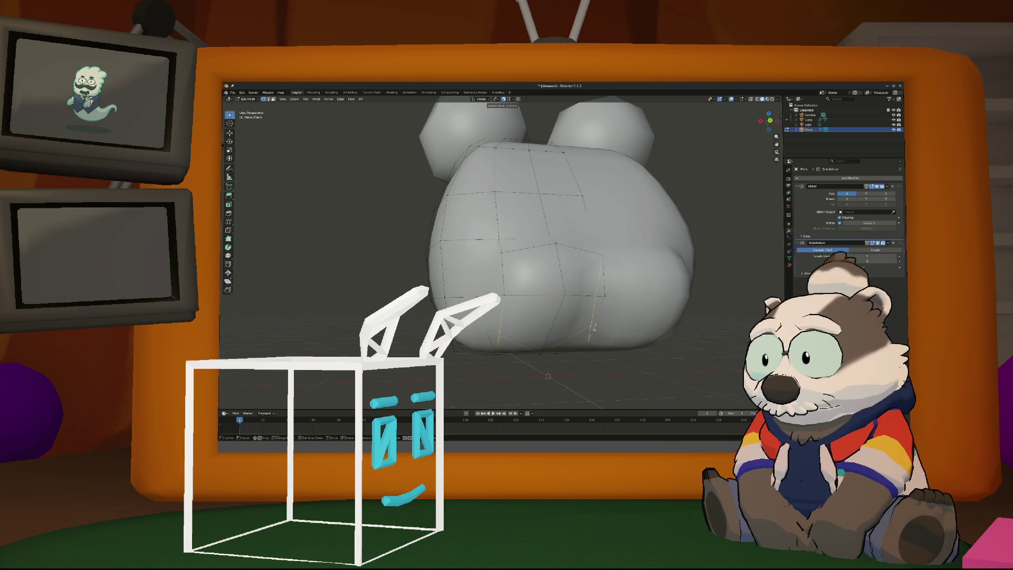
{"action": "left_click", "coordinate": [546, 336]}
Slide a single vertex on the body's side along its edge
{"action": "left_click", "coordinate": [500, 335]}
{"action": "middle_click_drag", "start_coordinate": [517, 332], "coordinate": [555, 334]}
{"action": "left_click", "coordinate": [554, 336]}
{"action": "key", "text": "shift+v"}
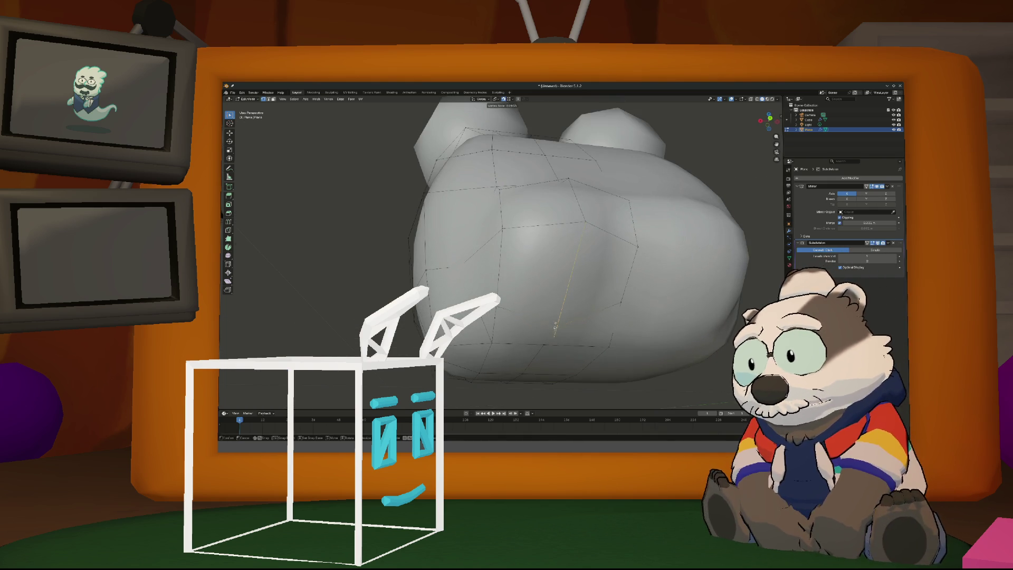
{"action": "left_click", "coordinate": [560, 312]}
{"action": "mouse_move", "coordinate": [550, 349]}
{"action": "middle_mouse_down"}
{"action": "mouse_move", "coordinate": [546, 339]}
{"action": "mouse_move", "coordinate": [590, 365]}
{"action": "mouse_move", "coordinate": [481, 192]}
{"action": "middle_mouse_up"}
Move a bottom vertex from Bottom Ortho view, checking hidden edges in X-ray
{"action": "key", "text": "KP_1"}
{"action": "key", "text": "ctrl+KP_7"}
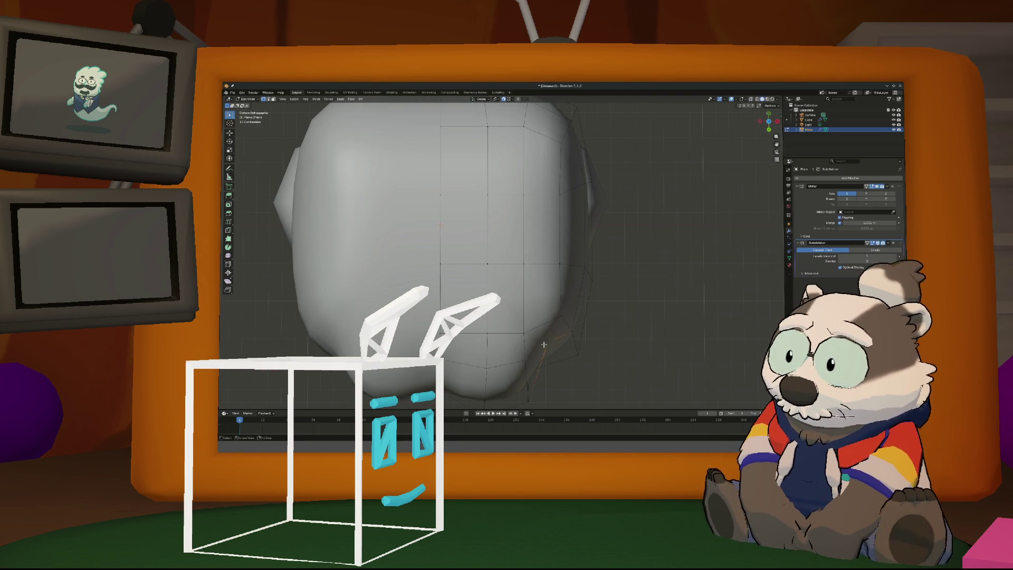
{"action": "key", "text": "g"}
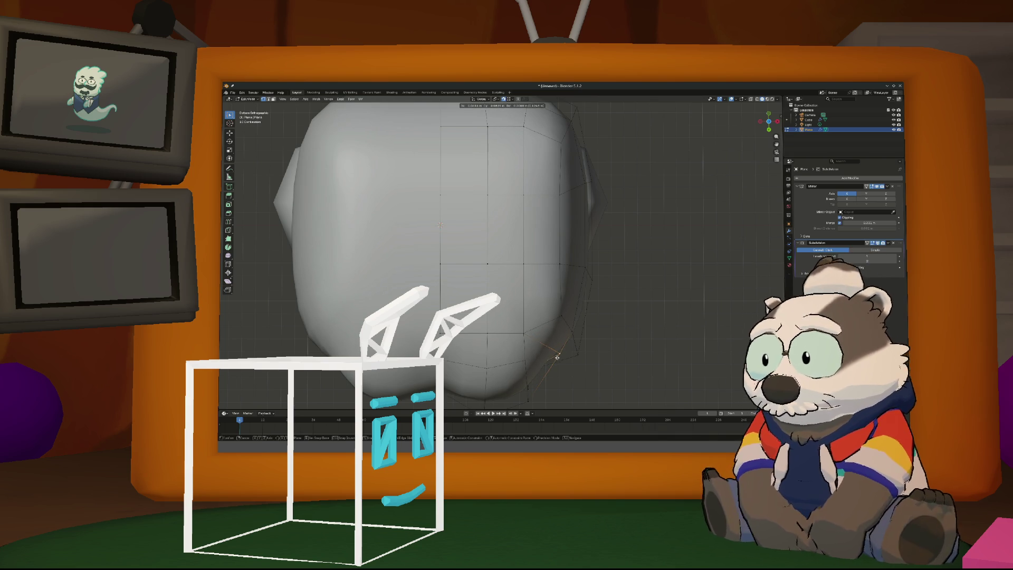
{"action": "left_click", "coordinate": [558, 358]}
{"action": "mouse_move", "coordinate": [557, 358]}
{"action": "middle_mouse_down"}
{"action": "mouse_move", "coordinate": [511, 372]}
{"action": "mouse_move", "coordinate": [642, 260]}
{"action": "mouse_move", "coordinate": [613, 275]}
{"action": "middle_mouse_up"}
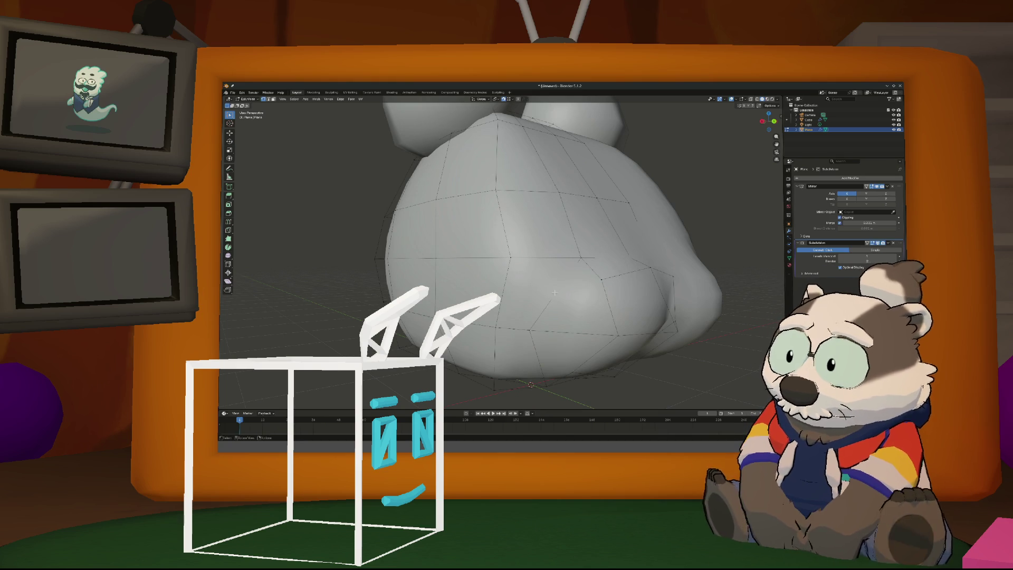
{"action": "key", "text": "alt+z"}
{"action": "key", "text": "alt+z"}
{"action": "mouse_move", "coordinate": [562, 294]}
{"action": "middle_mouse_down"}
{"action": "mouse_move", "coordinate": [546, 287]}
{"action": "mouse_move", "coordinate": [567, 323]}
{"action": "middle_mouse_up"}
{"action": "key", "text": "alt+z"}
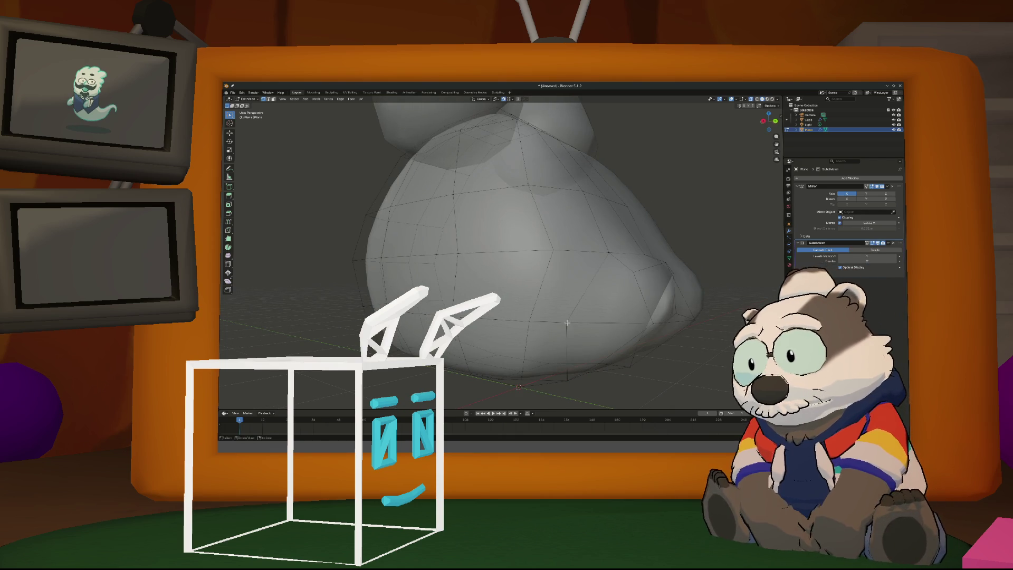
Slide a vertex and then an edge along the lower body surface
{"action": "key", "text": "g"}
{"action": "key", "text": "g"}
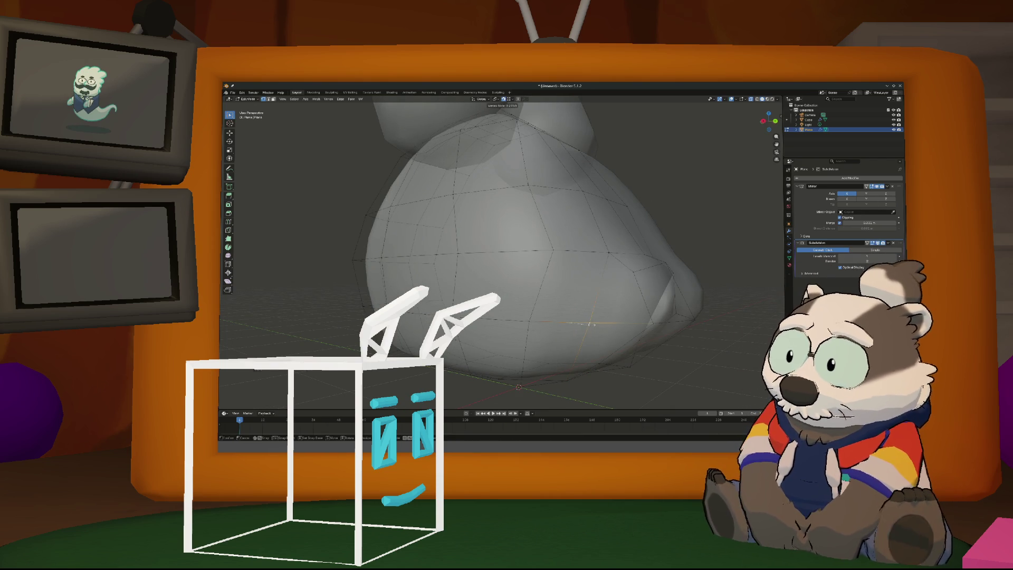
{"action": "left_click", "coordinate": [593, 306]}
{"action": "mouse_move", "coordinate": [586, 287]}
{"action": "middle_mouse_down"}
{"action": "mouse_move", "coordinate": [548, 258]}
{"action": "mouse_move", "coordinate": [595, 291]}
{"action": "middle_mouse_up"}
{"action": "mouse_move", "coordinate": [609, 308]}
{"action": "middle_mouse_down"}
{"action": "mouse_move", "coordinate": [606, 334]}
{"action": "mouse_move", "coordinate": [617, 324]}
{"action": "middle_mouse_up"}
{"action": "key", "text": "g"}
{"action": "key", "text": "g"}
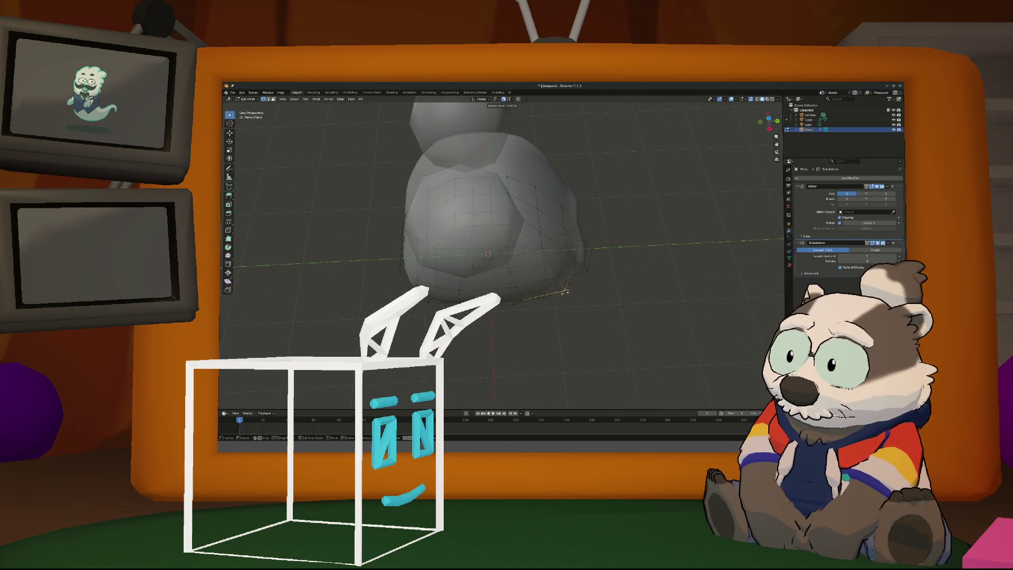
{"action": "left_click", "coordinate": [564, 293]}
{"action": "mouse_move", "coordinate": [567, 293]}
{"action": "middle_mouse_down"}
{"action": "mouse_move", "coordinate": [497, 262]}
{"action": "mouse_move", "coordinate": [481, 270]}
{"action": "mouse_move", "coordinate": [560, 249]}
{"action": "mouse_move", "coordinate": [572, 270]}
{"action": "middle_mouse_up"}
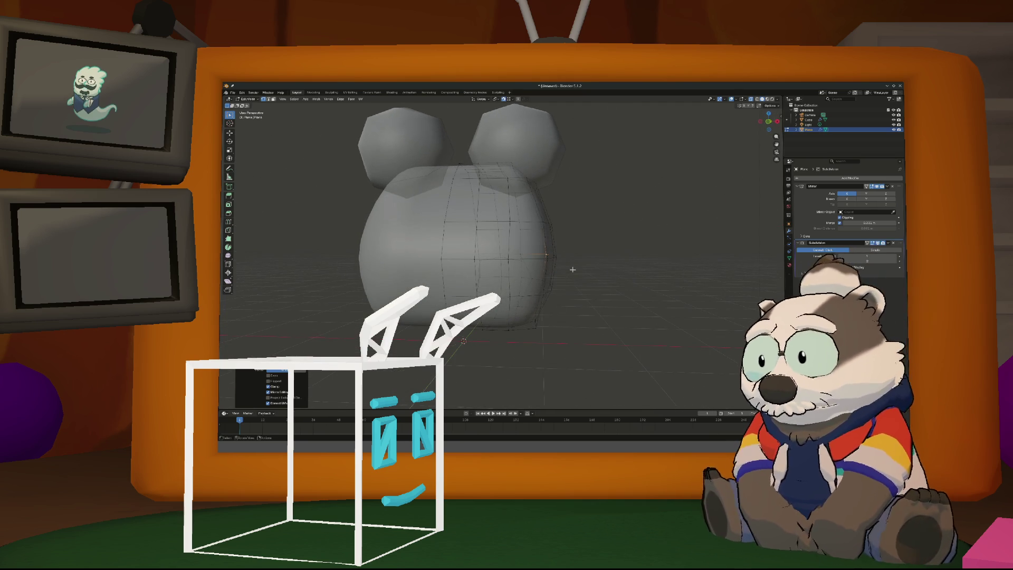
Scale down the body's bottom edge loop
{"action": "left_click", "coordinate": [526, 333], "text": "alt"}
{"action": "mouse_move", "coordinate": [526, 334]}
{"action": "middle_mouse_down"}
{"action": "mouse_move", "coordinate": [495, 312]}
{"action": "mouse_move", "coordinate": [583, 317]}
{"action": "middle_mouse_up"}
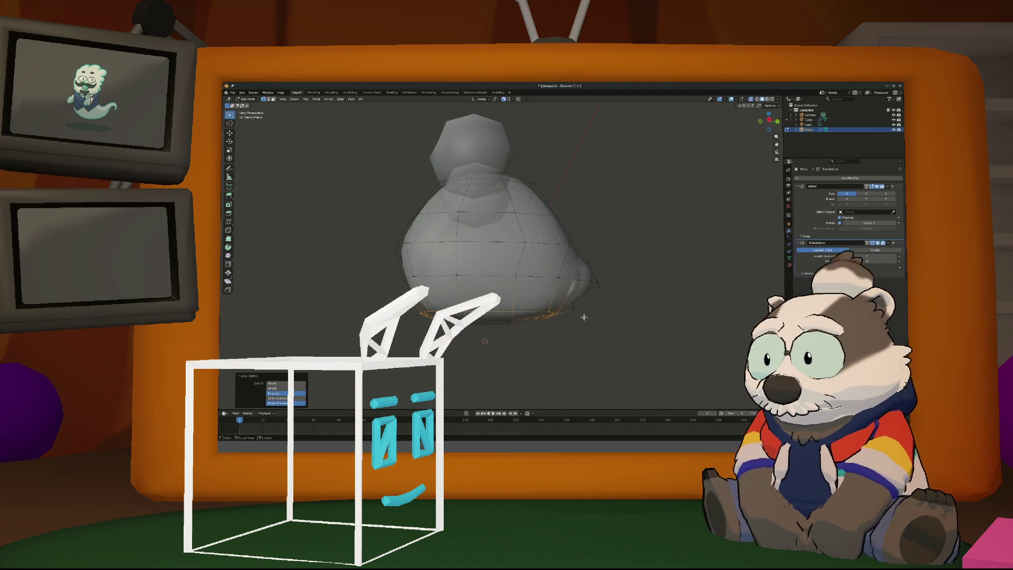
{"action": "key", "text": "s"}
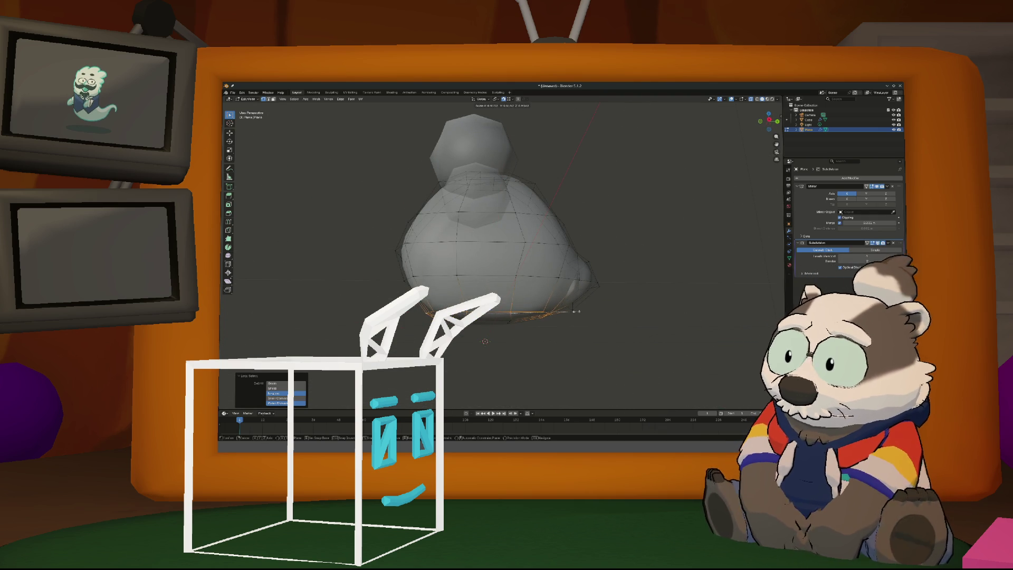
{"action": "left_click", "coordinate": [571, 313]}
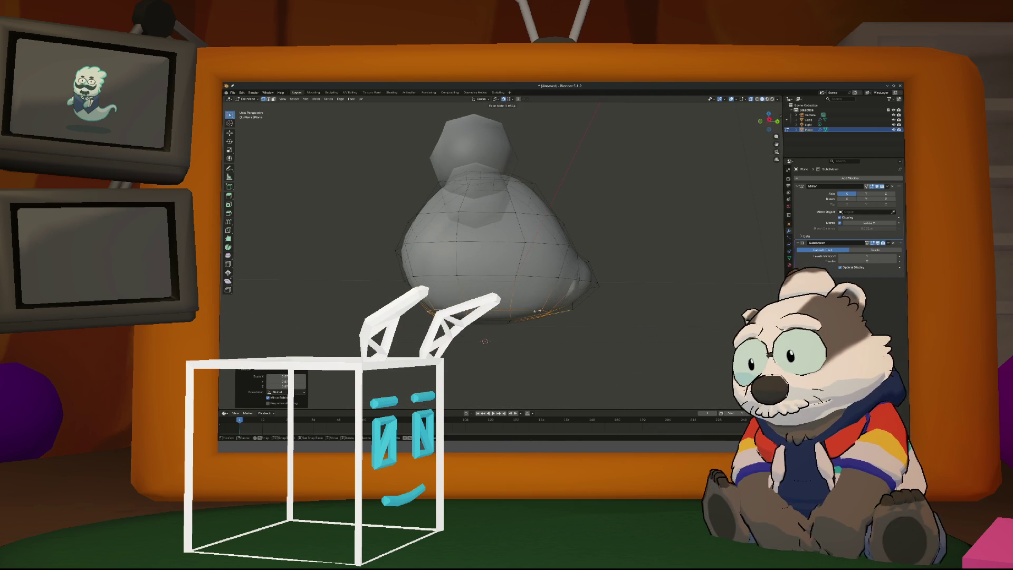
{"action": "mouse_move", "coordinate": [535, 316]}
{"action": "middle_mouse_down"}
{"action": "mouse_move", "coordinate": [518, 332]}
{"action": "mouse_move", "coordinate": [475, 333]}
{"action": "mouse_move", "coordinate": [496, 318]}
{"action": "middle_mouse_up"}
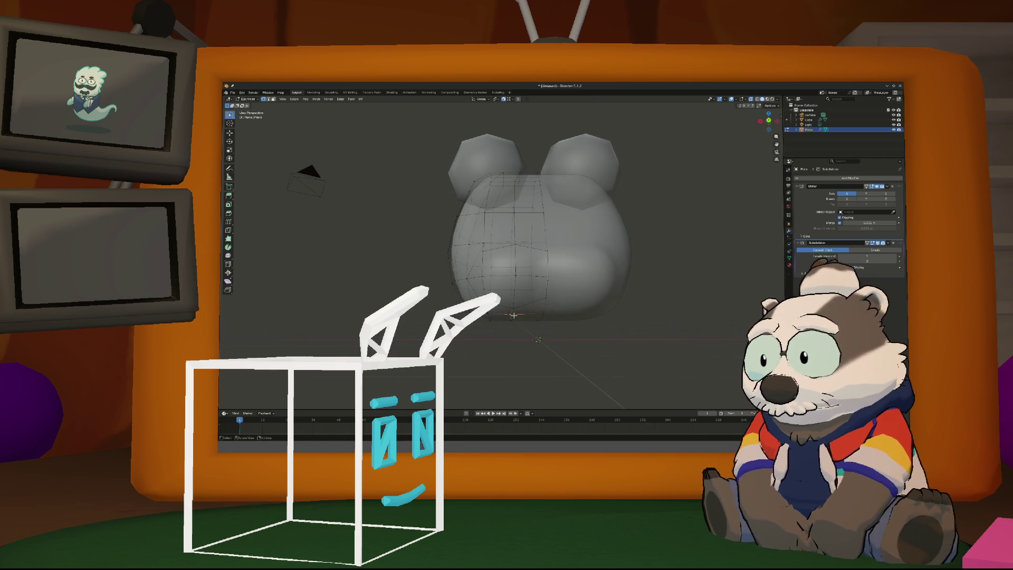
Vertex-slide a vertex three times to even out the lower curve
{"action": "key", "text": "shift+v"}
{"action": "left_click", "coordinate": [515, 314]}
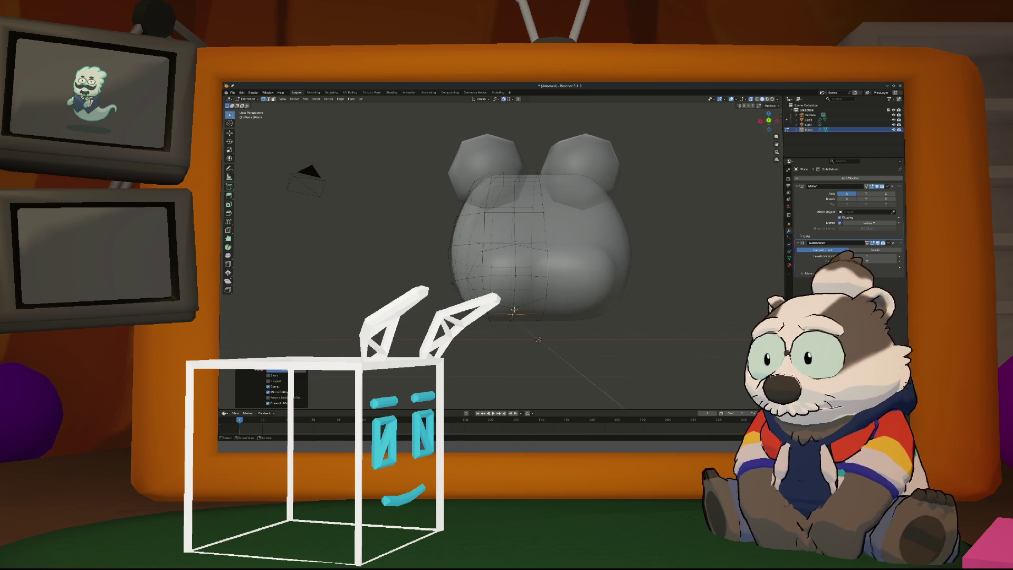
{"action": "key", "text": "shift+v"}
{"action": "left_click", "coordinate": [512, 304]}
{"action": "key", "text": "shift+v"}
{"action": "left_click", "coordinate": [508, 301]}
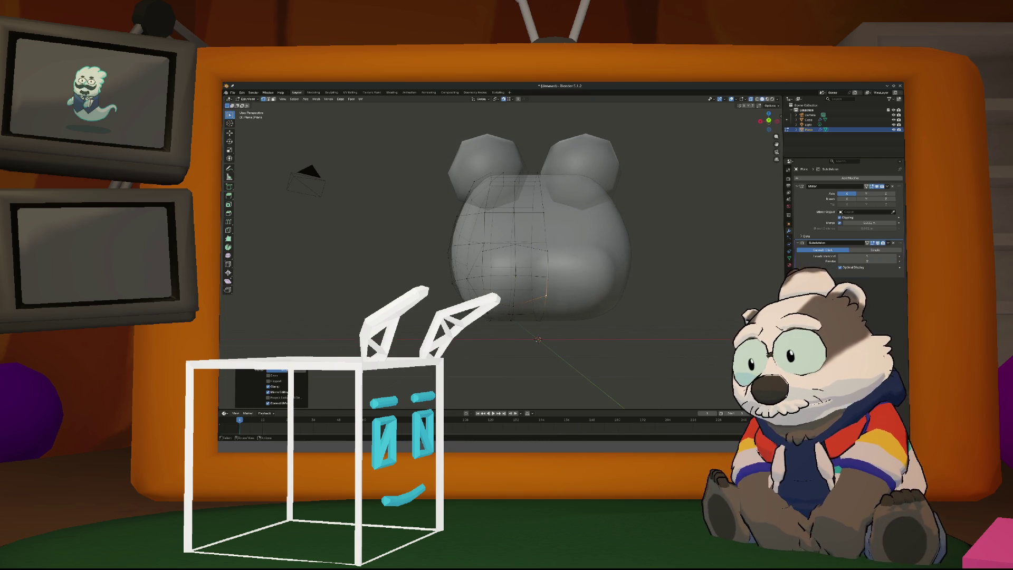
{"action": "mouse_move", "coordinate": [509, 306]}
{"action": "middle_mouse_down"}
{"action": "mouse_move", "coordinate": [519, 322]}
{"action": "mouse_move", "coordinate": [548, 320]}
{"action": "mouse_move", "coordinate": [554, 335]}
{"action": "mouse_move", "coordinate": [594, 343]}
{"action": "mouse_move", "coordinate": [553, 343]}
{"action": "mouse_move", "coordinate": [573, 337]}
{"action": "middle_mouse_up"}
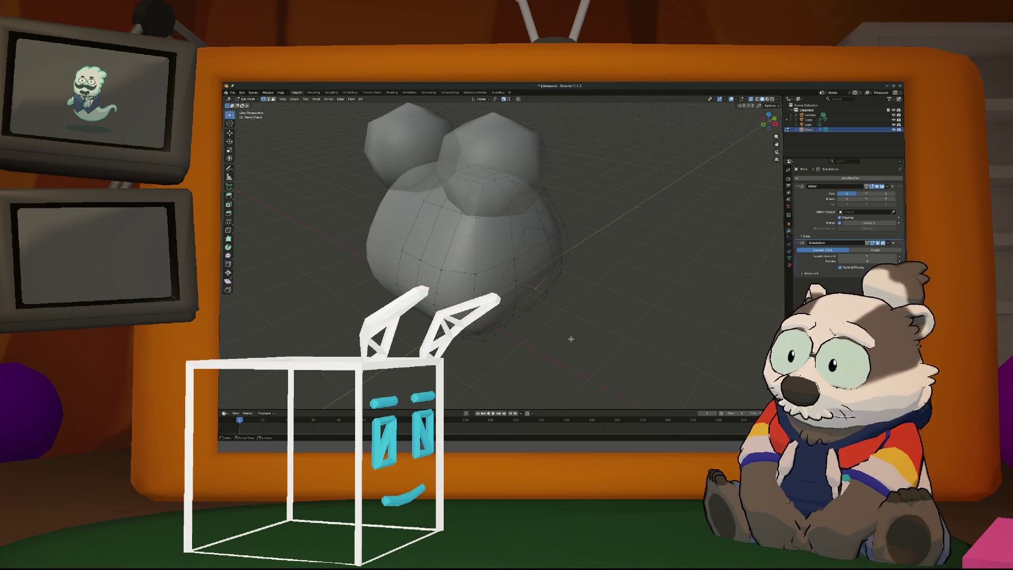
{"action": "mouse_move", "coordinate": [532, 294]}
{"action": "middle_mouse_down"}
{"action": "mouse_move", "coordinate": [453, 300]}
{"action": "mouse_move", "coordinate": [488, 285]}
{"action": "mouse_move", "coordinate": [549, 297]}
{"action": "mouse_move", "coordinate": [533, 264]}
{"action": "mouse_move", "coordinate": [549, 275]}
{"action": "mouse_move", "coordinate": [514, 273]}
{"action": "mouse_move", "coordinate": [574, 275]}
{"action": "mouse_move", "coordinate": [559, 292]}
{"action": "mouse_move", "coordinate": [531, 296]}
{"action": "mouse_move", "coordinate": [572, 295]}
{"action": "mouse_move", "coordinate": [561, 296]}
{"action": "mouse_move", "coordinate": [559, 268]}
{"action": "middle_mouse_up"}
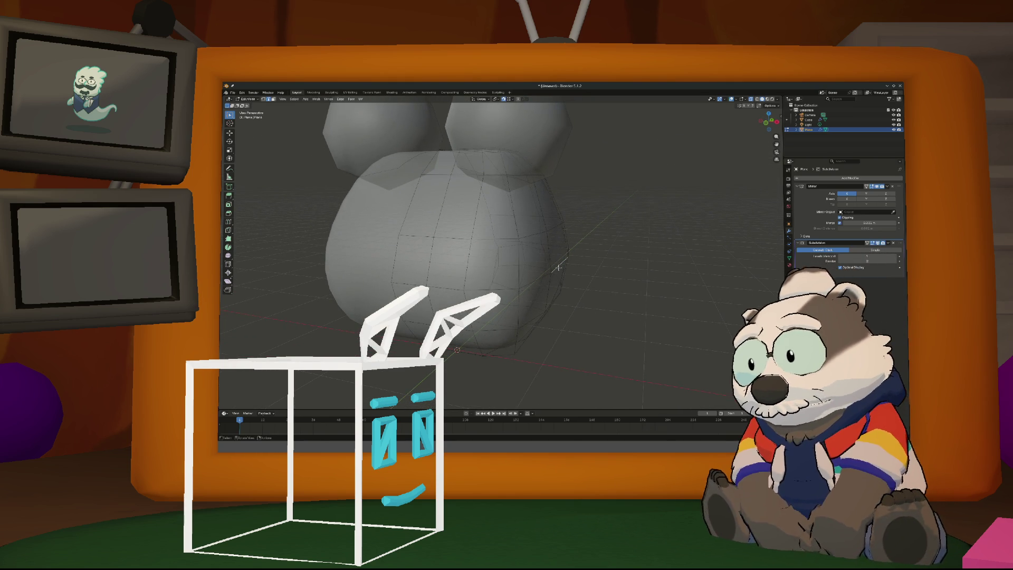
{"action": "key", "text": "g"}
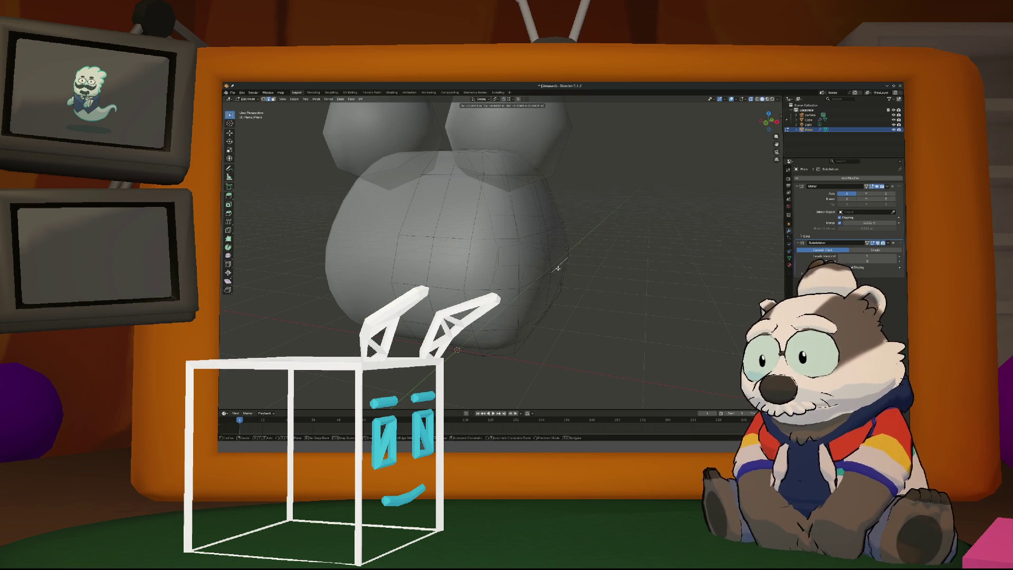
Move vertices near the top of the body with proportional falloff
{"action": "left_click", "coordinate": [558, 268]}
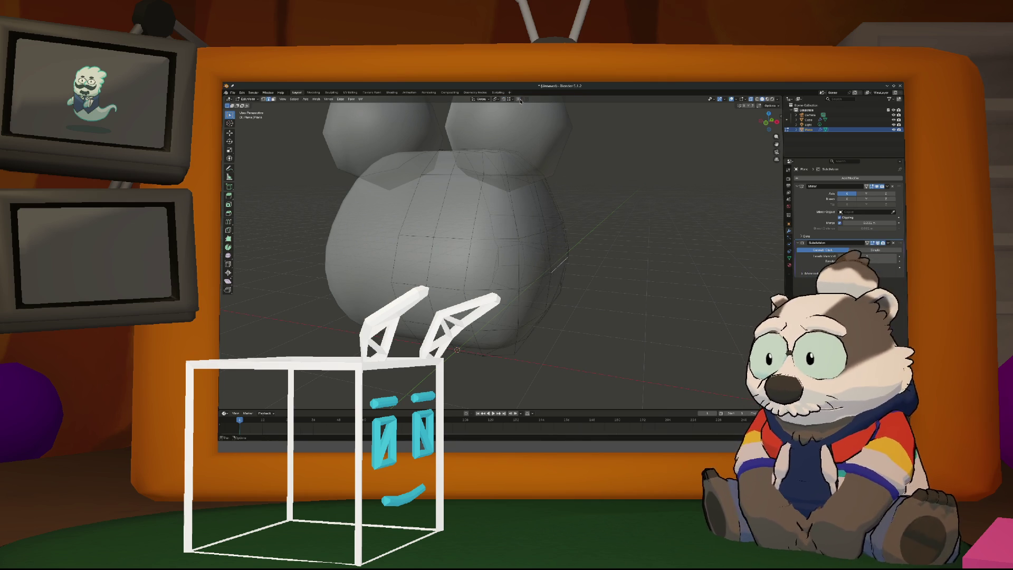
{"action": "mouse_move", "coordinate": [569, 268]}
{"action": "middle_mouse_down"}
{"action": "mouse_move", "coordinate": [566, 256]}
{"action": "mouse_move", "coordinate": [574, 260]}
{"action": "middle_mouse_up"}
{"action": "key", "text": "g"}
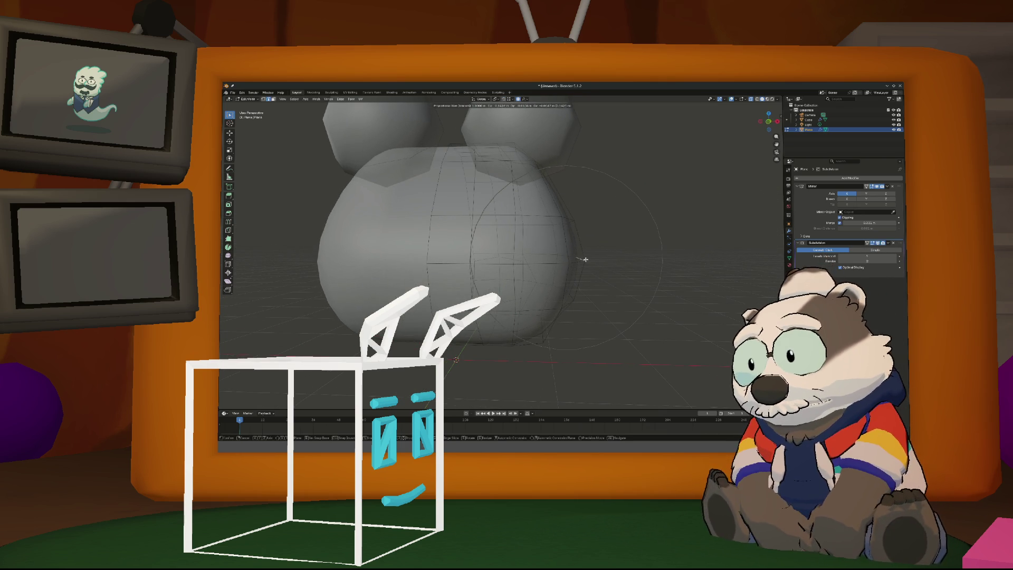
{"action": "left_click", "coordinate": [583, 259]}
{"action": "middle_click_drag", "start_coordinate": [579, 255], "coordinate": [575, 268]}
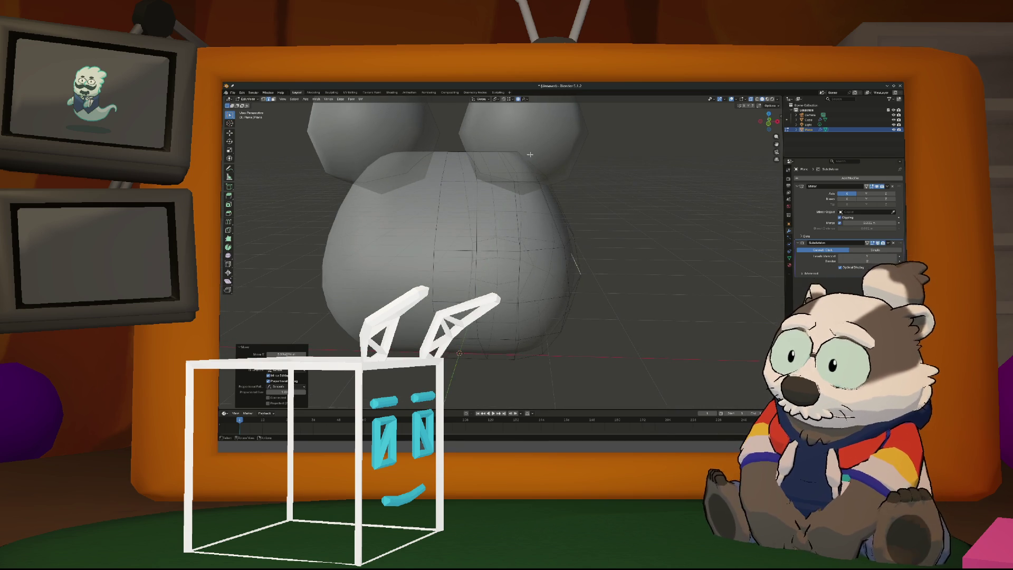
{"action": "mouse_move", "coordinate": [518, 150]}
{"action": "middle_mouse_down"}
{"action": "mouse_move", "coordinate": [525, 163]}
{"action": "mouse_move", "coordinate": [516, 163]}
{"action": "middle_mouse_up"}
Enlarge the proportional influence and pull the top vertices near the ears
{"action": "key", "text": "g"}
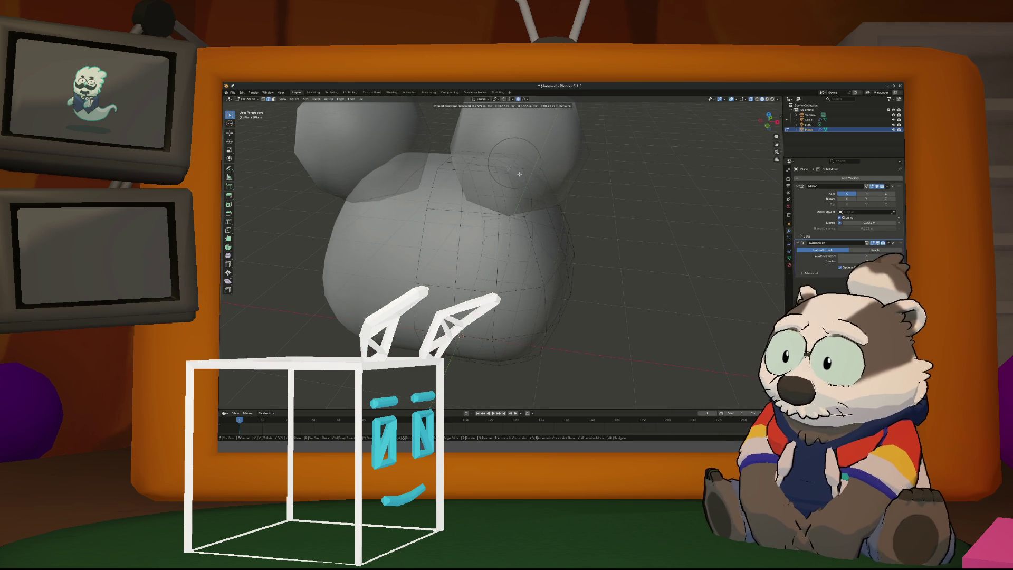
{"action": "scroll", "coordinate": [520, 174], "scroll_direction": "down", "scroll_amount": 5}
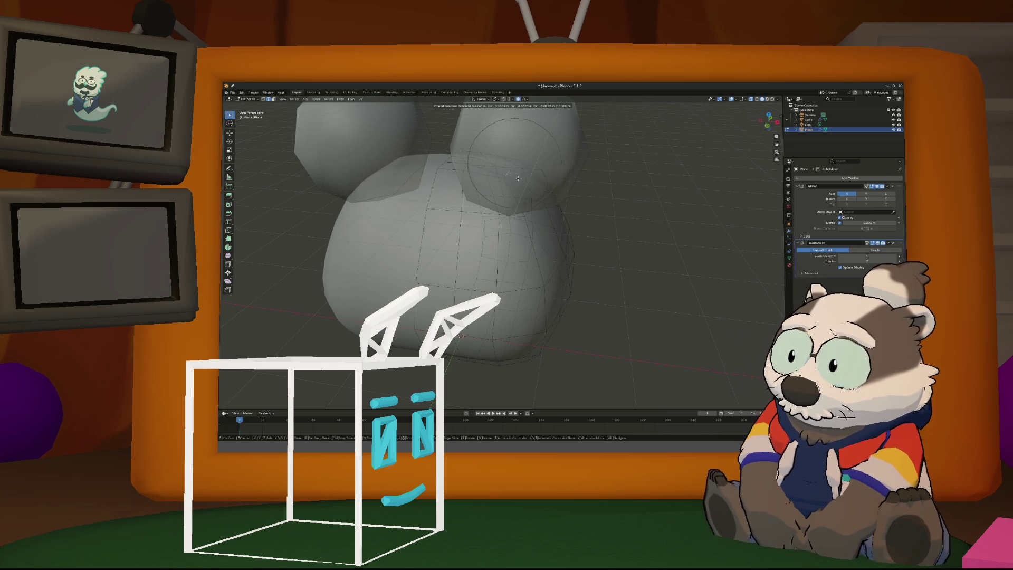
{"action": "scroll", "coordinate": [518, 178], "scroll_direction": "down", "scroll_amount": 3}
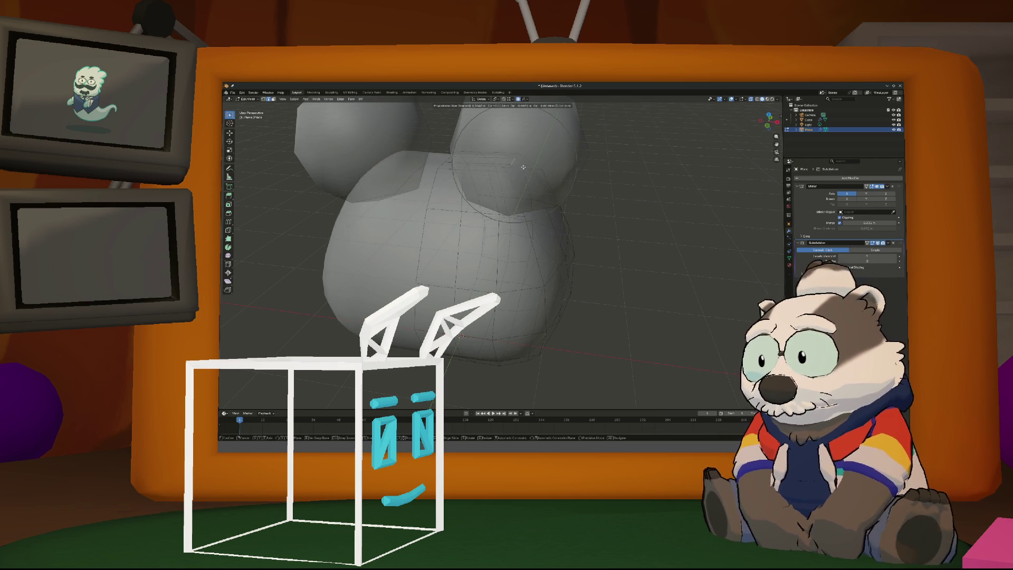
{"action": "left_click", "coordinate": [517, 174]}
{"action": "mouse_move", "coordinate": [520, 176]}
{"action": "middle_mouse_down"}
{"action": "mouse_move", "coordinate": [478, 160]}
{"action": "mouse_move", "coordinate": [515, 169]}
{"action": "mouse_move", "coordinate": [533, 154]}
{"action": "mouse_move", "coordinate": [455, 169]}
{"action": "middle_mouse_up"}
{"action": "key", "text": "g"}
{"action": "left_click", "coordinate": [529, 161]}
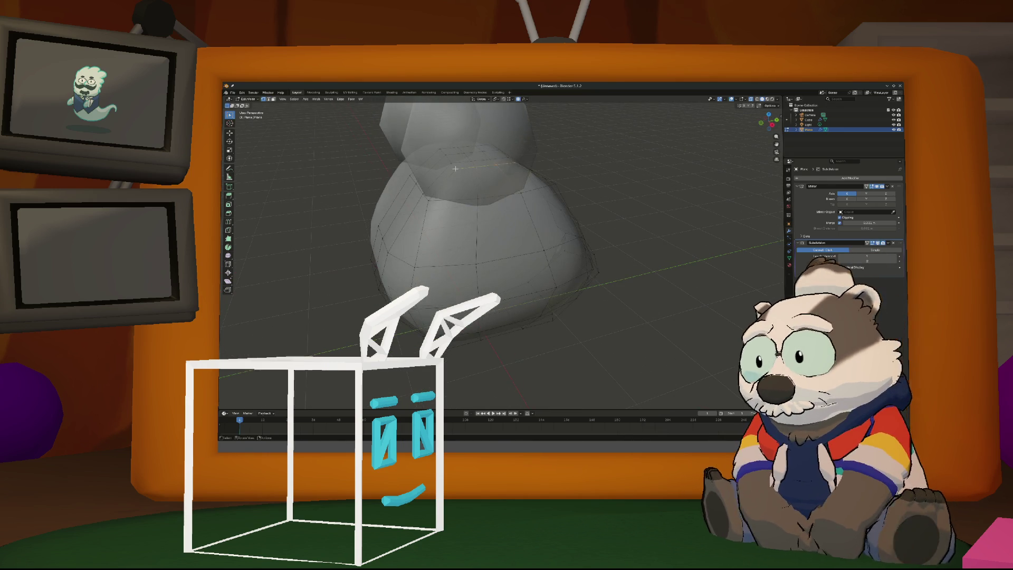
Move body vertices with proportional falloff, then shift one vertically along Z
{"action": "key", "text": "g"}
{"action": "left_click", "coordinate": [519, 171]}
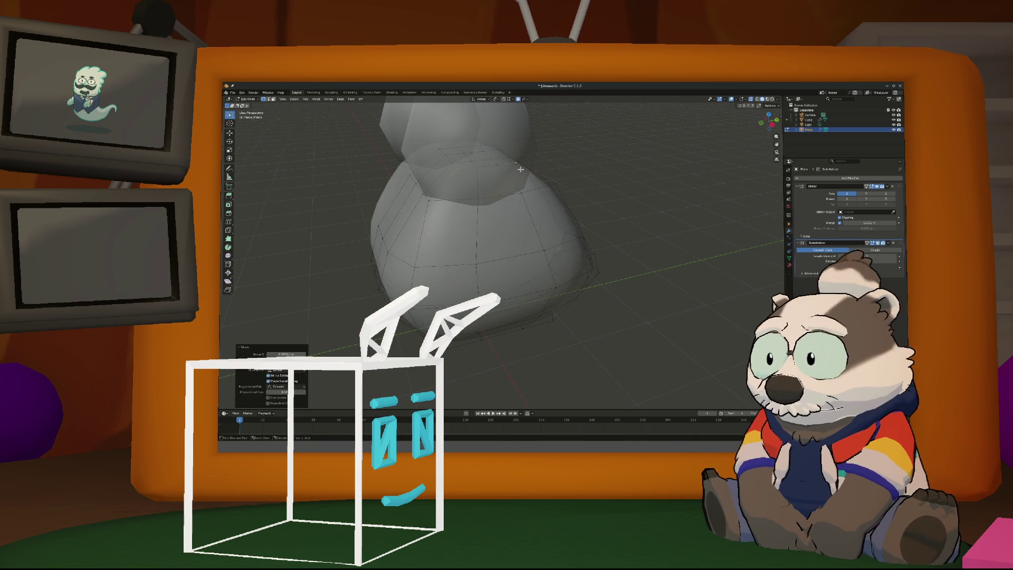
{"action": "key", "text": "g"}
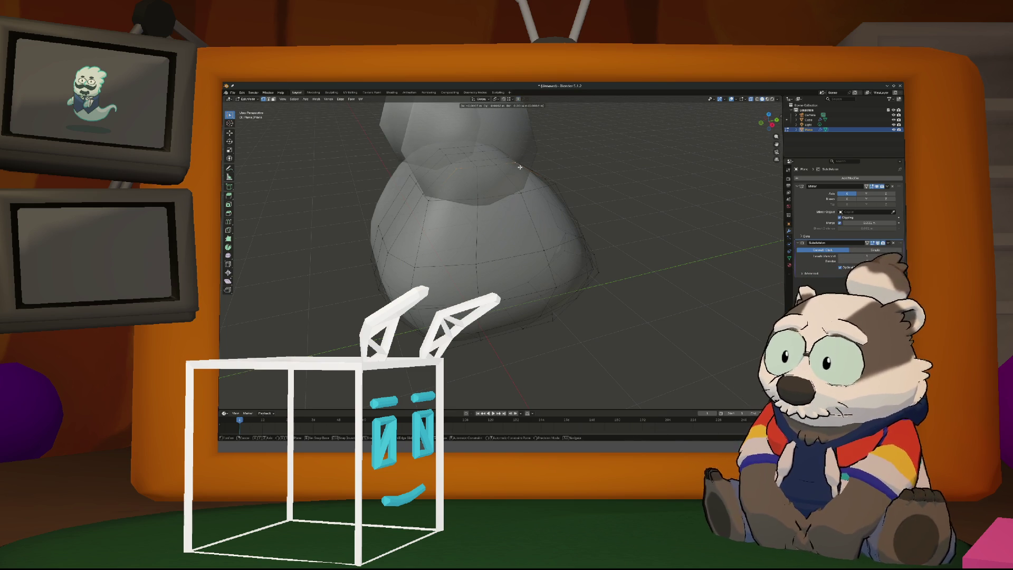
{"action": "key", "text": "z"}
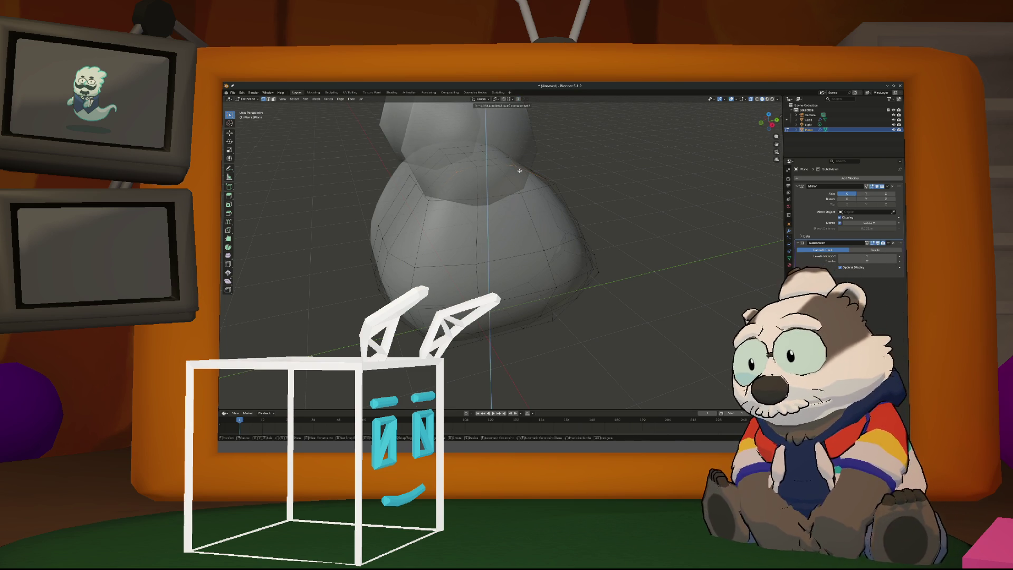
{"action": "left_click", "coordinate": [519, 170]}
{"action": "mouse_move", "coordinate": [520, 170]}
{"action": "middle_mouse_down"}
{"action": "mouse_move", "coordinate": [524, 162]}
{"action": "mouse_move", "coordinate": [534, 171]}
{"action": "middle_mouse_up"}
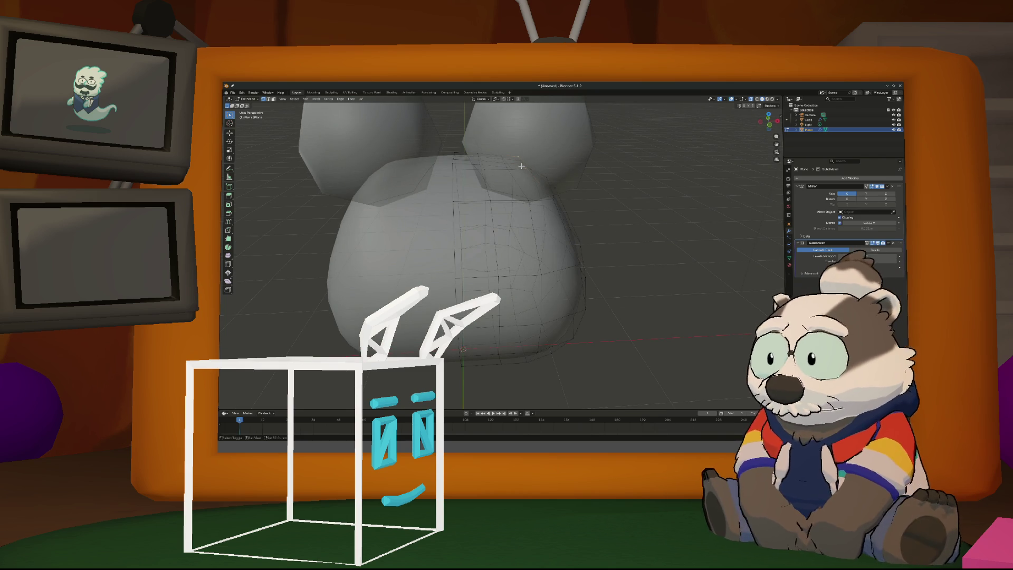
Raise more body vertices along Z, inspect the body, and return to Object Mode
{"action": "key", "text": "g"}
{"action": "key", "text": "z"}
{"action": "left_click", "coordinate": [522, 168]}
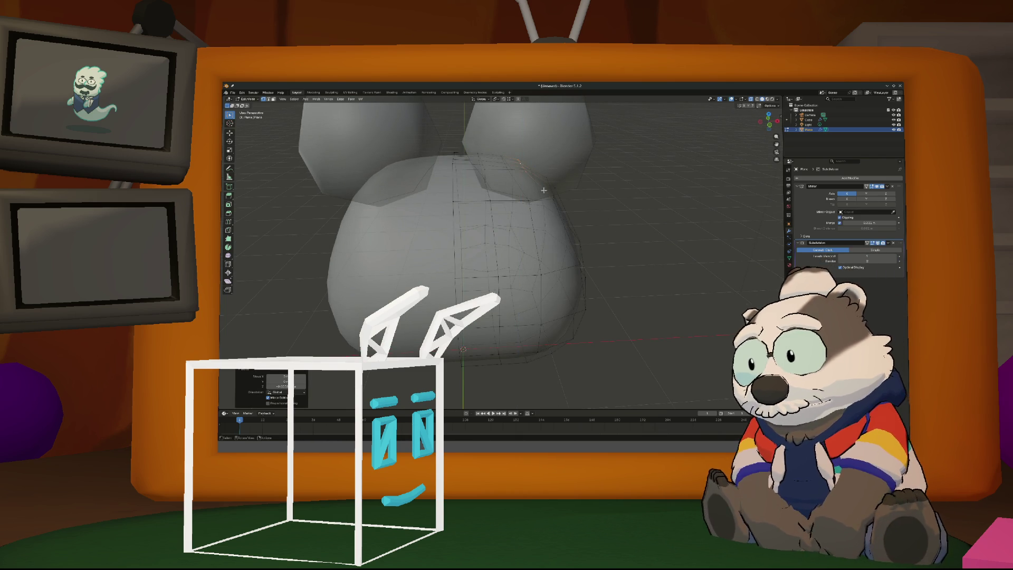
{"action": "scroll", "coordinate": [517, 177], "scroll_direction": "down", "scroll_amount": 4}
{"action": "mouse_move", "coordinate": [518, 177]}
{"action": "middle_mouse_down"}
{"action": "mouse_move", "coordinate": [546, 180]}
{"action": "mouse_move", "coordinate": [522, 178]}
{"action": "mouse_move", "coordinate": [478, 203]}
{"action": "mouse_move", "coordinate": [498, 206]}
{"action": "mouse_move", "coordinate": [489, 207]}
{"action": "mouse_move", "coordinate": [523, 187]}
{"action": "middle_mouse_up"}
{"action": "key", "text": "ctrl+Tab"}
{"action": "left_click", "coordinate": [483, 199]}
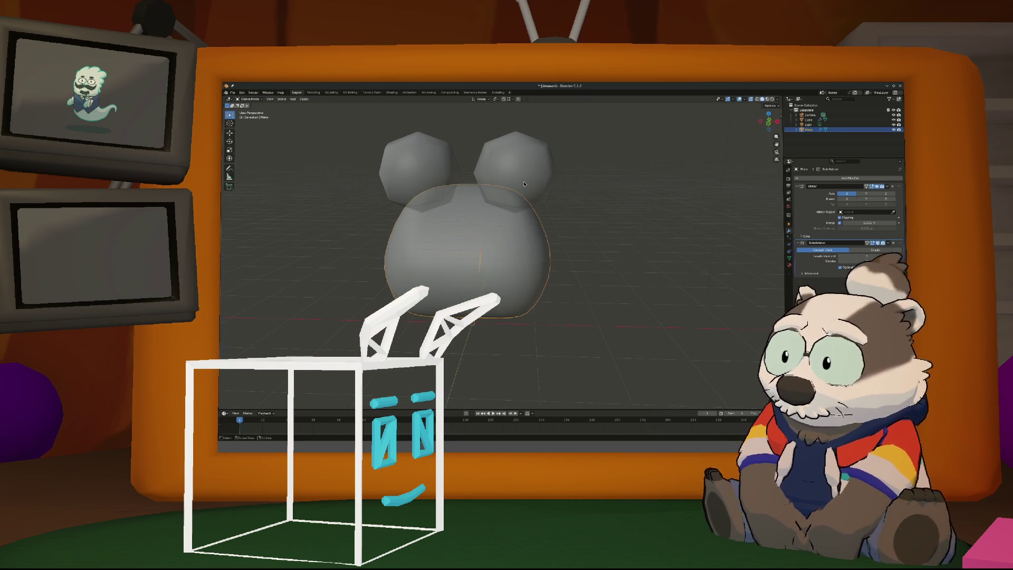
Select the ears object, briefly entering and leaving its Edit Mode
{"action": "left_click", "coordinate": [524, 186]}
{"action": "key", "text": "ctrl+Tab"}
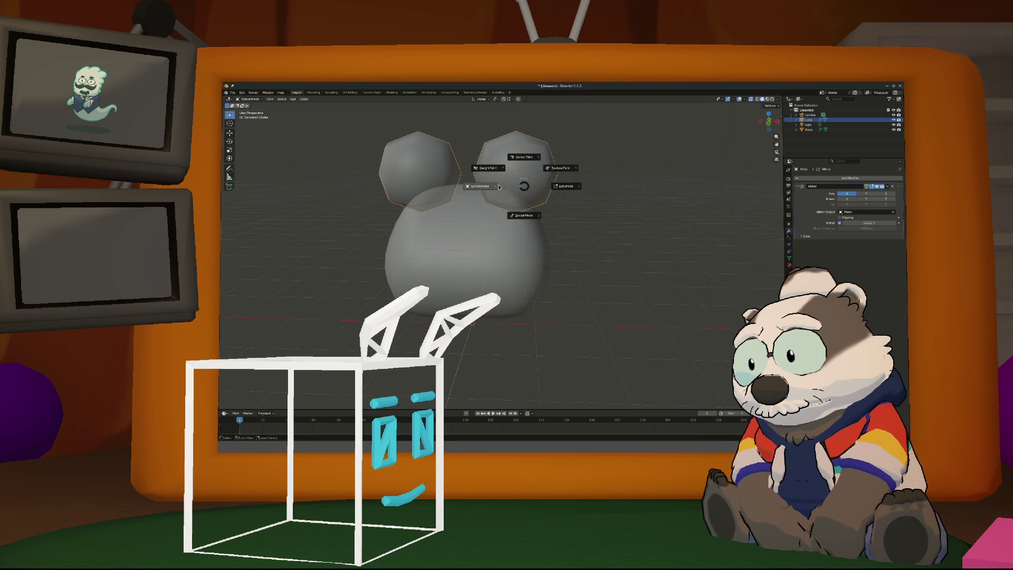
{"action": "left_click", "coordinate": [501, 187]}
{"action": "left_click", "coordinate": [554, 189]}
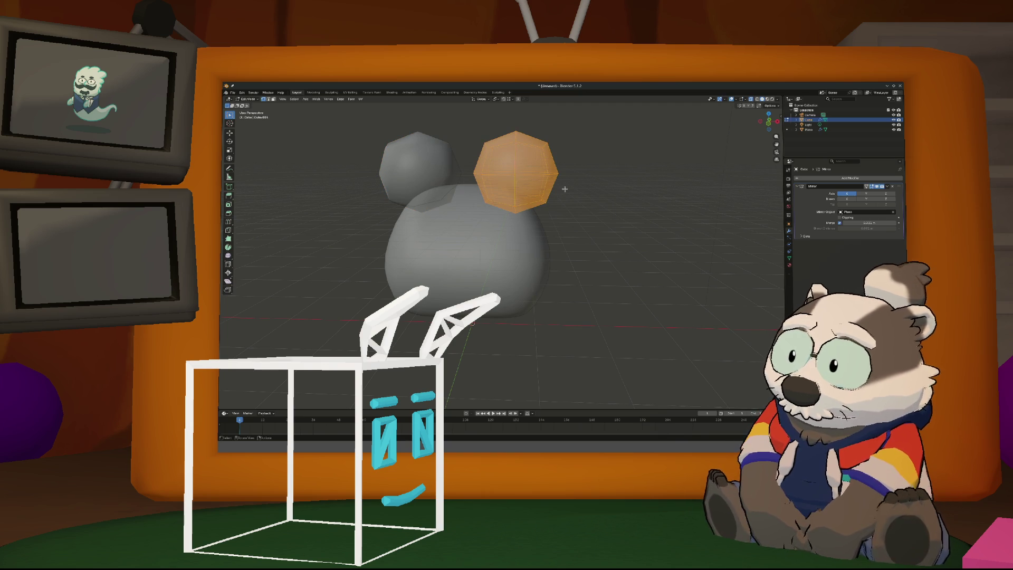
{"action": "key", "text": "Tab"}
{"action": "mouse_move", "coordinate": [557, 190]}
{"action": "middle_mouse_down"}
{"action": "mouse_move", "coordinate": [493, 186]}
{"action": "mouse_move", "coordinate": [596, 172]}
{"action": "mouse_move", "coordinate": [509, 191]}
{"action": "mouse_move", "coordinate": [561, 193]}
{"action": "mouse_move", "coordinate": [507, 207]}
{"action": "mouse_move", "coordinate": [560, 201]}
{"action": "mouse_move", "coordinate": [548, 210]}
{"action": "middle_mouse_up"}
Move the ears onto the top of the head and deselect them
{"action": "key", "text": "g"}
{"action": "left_click", "coordinate": [467, 185]}
{"action": "key", "text": "g"}
{"action": "left_click", "coordinate": [514, 205]}
{"action": "scroll", "coordinate": [538, 219], "scroll_direction": "down", "scroll_amount": 3}
{"action": "left_click", "coordinate": [538, 219]}
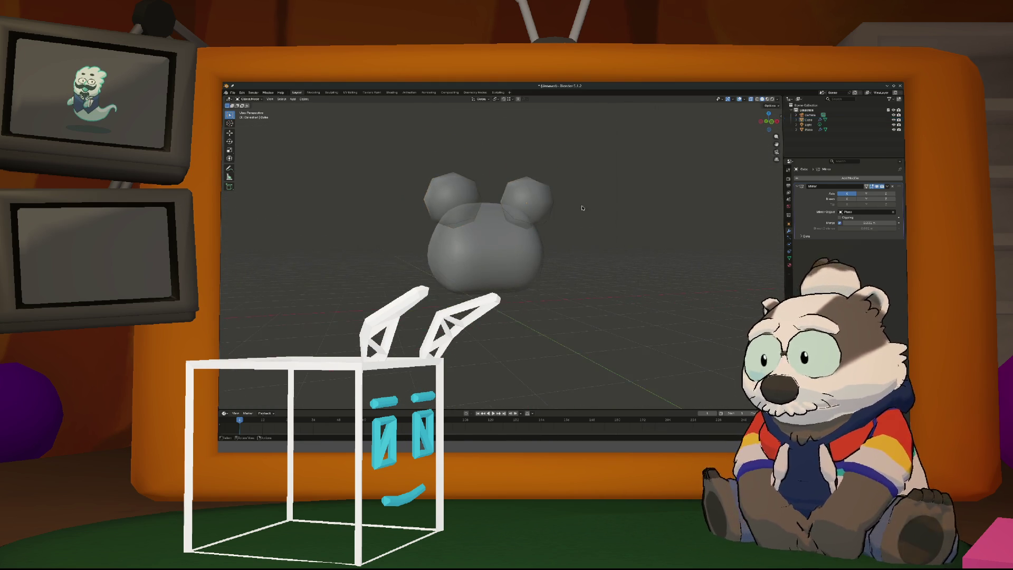
In Edit Mode on the ears, move and slightly rotate the faces at the right ear's base
{"action": "scroll", "coordinate": [538, 219], "scroll_direction": "up", "scroll_amount": 2}
{"action": "key", "text": "ctrl+Tab"}
{"action": "left_click", "coordinate": [524, 212]}
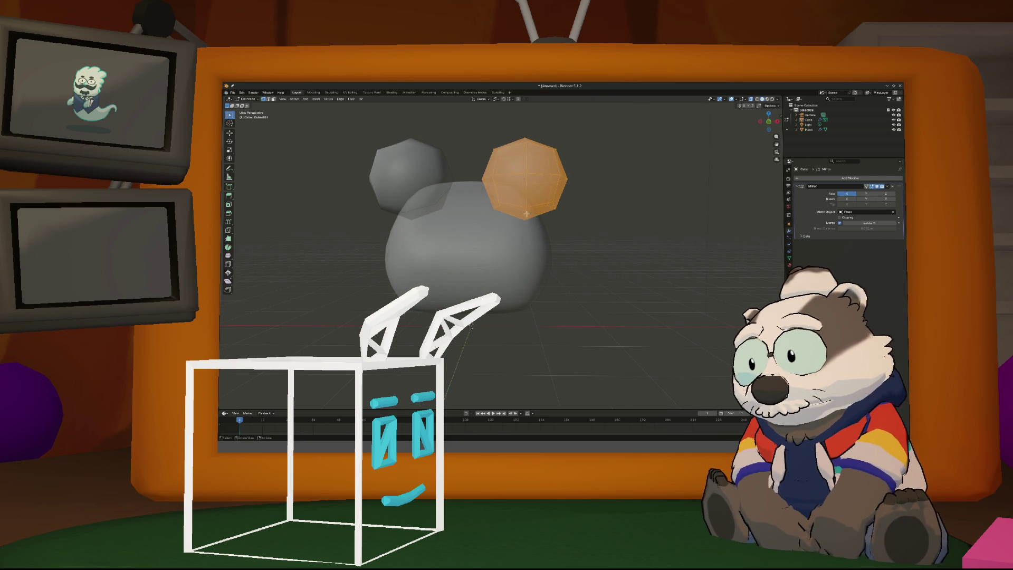
{"action": "mouse_move", "coordinate": [544, 229]}
{"action": "left_mouse_down"}
{"action": "mouse_move", "coordinate": [461, 173]}
{"action": "mouse_move", "coordinate": [473, 185]}
{"action": "left_mouse_up"}
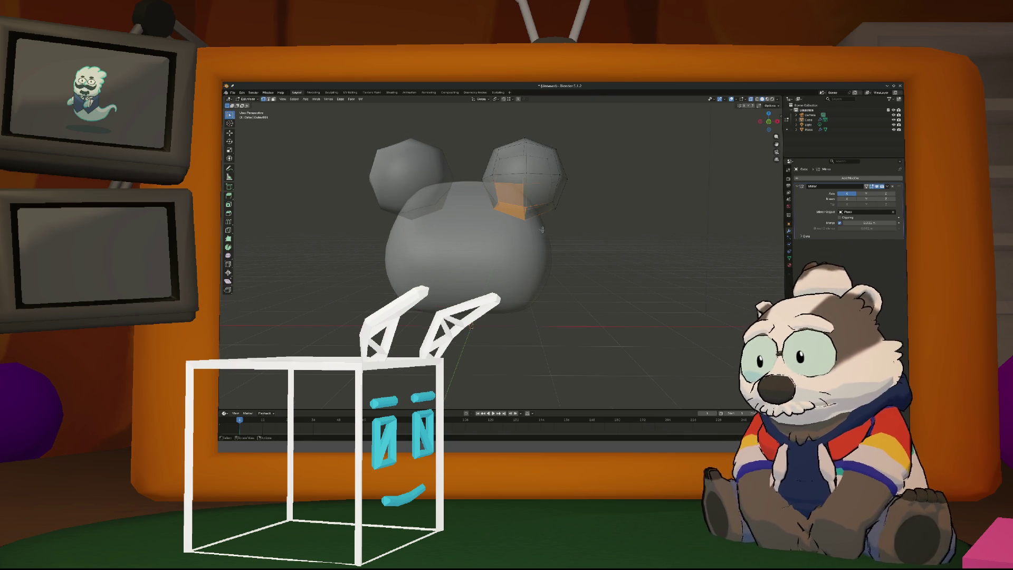
{"action": "key", "text": "g"}
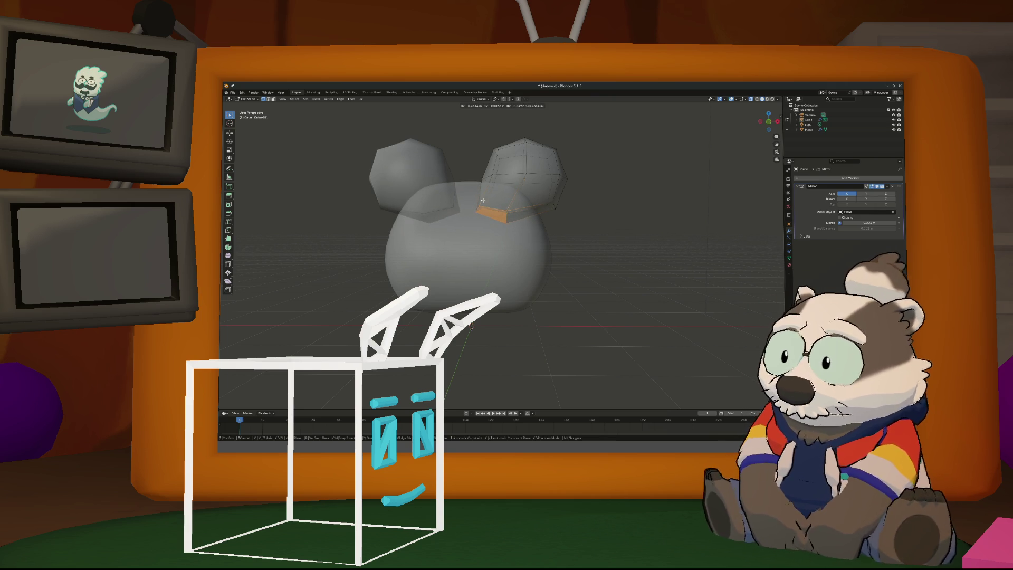
{"action": "key", "text": "r"}
{"action": "left_click", "coordinate": [523, 224]}
Raise the whole right ear along Z, check both ears, and switch to Object Mode
{"action": "mouse_move", "coordinate": [592, 249]}
{"action": "left_mouse_down"}
{"action": "mouse_move", "coordinate": [501, 119]}
{"action": "mouse_move", "coordinate": [459, 103]}
{"action": "left_mouse_up"}
{"action": "key", "text": "g"}
{"action": "key", "text": "z"}
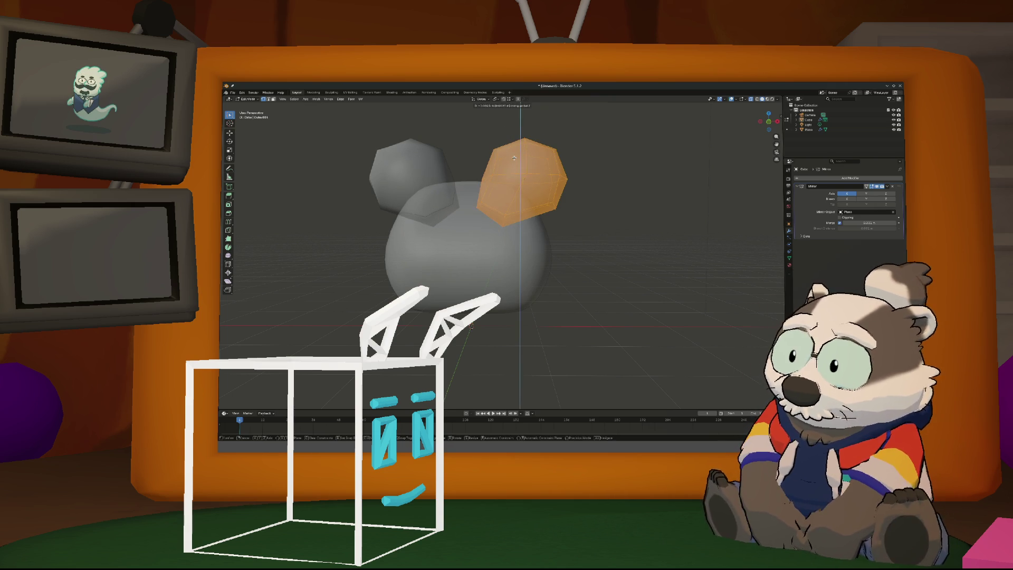
{"action": "left_click", "coordinate": [514, 157]}
{"action": "key", "text": "alt+a"}
{"action": "mouse_move", "coordinate": [469, 152]}
{"action": "middle_mouse_down"}
{"action": "mouse_move", "coordinate": [441, 162]}
{"action": "mouse_move", "coordinate": [362, 154]}
{"action": "mouse_move", "coordinate": [618, 203]}
{"action": "middle_mouse_up"}
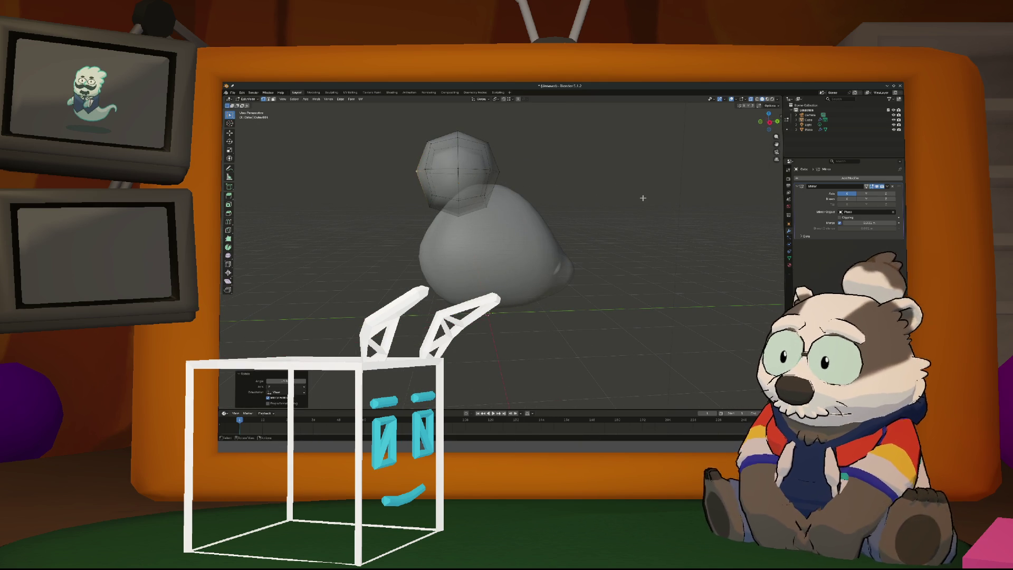
{"action": "mouse_move", "coordinate": [642, 198]}
{"action": "middle_mouse_down"}
{"action": "mouse_move", "coordinate": [556, 202]}
{"action": "mouse_move", "coordinate": [606, 211]}
{"action": "mouse_move", "coordinate": [557, 214]}
{"action": "mouse_move", "coordinate": [662, 206]}
{"action": "mouse_move", "coordinate": [530, 254]}
{"action": "middle_mouse_up"}
{"action": "key", "text": "ctrl+Tab"}
{"action": "left_click", "coordinate": [532, 255]}
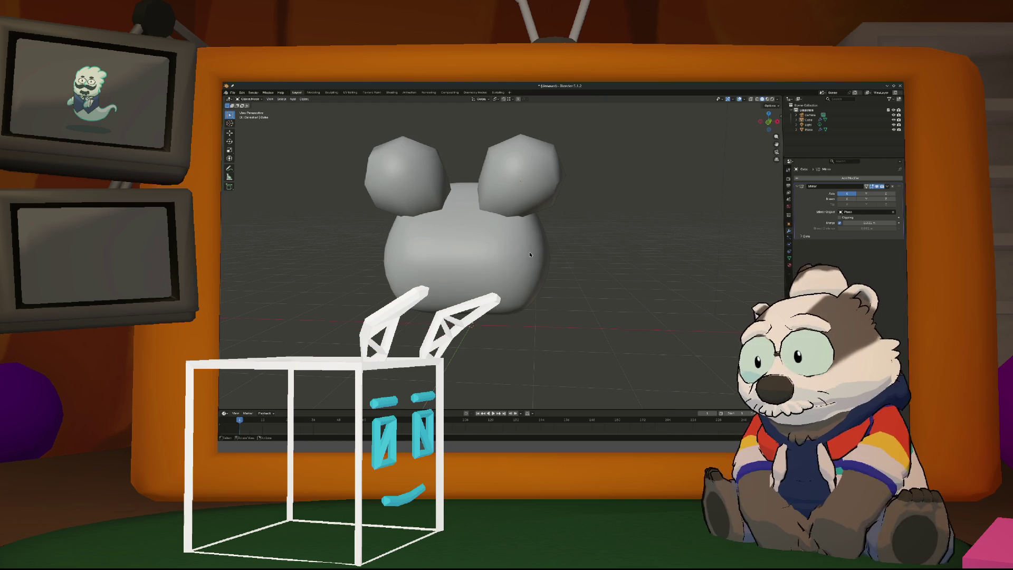
View the creature in Front Orthographic and enter Edit Mode on the ears
{"action": "key", "text": "KP_1"}
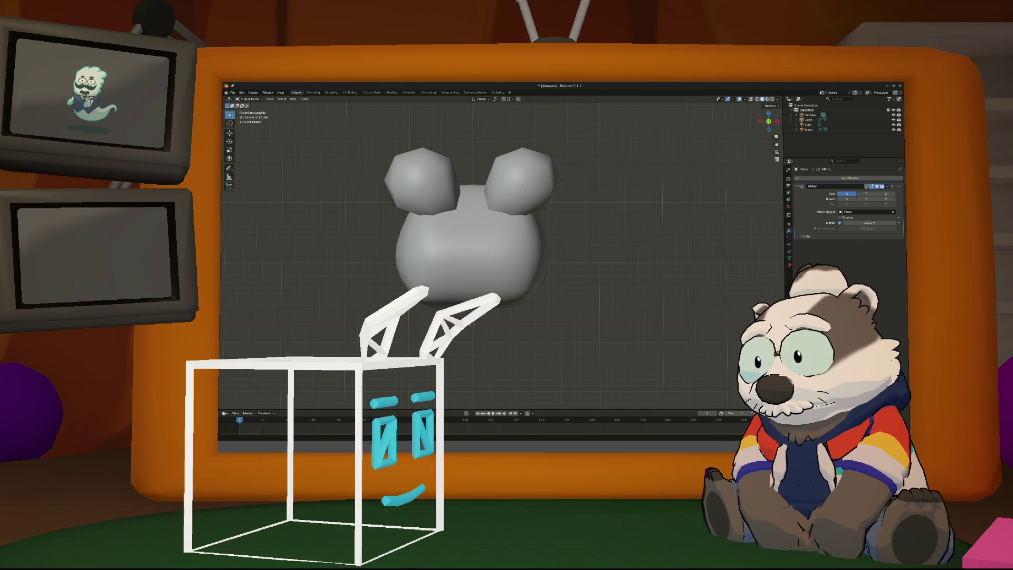
{"action": "key", "text": "Tab"}
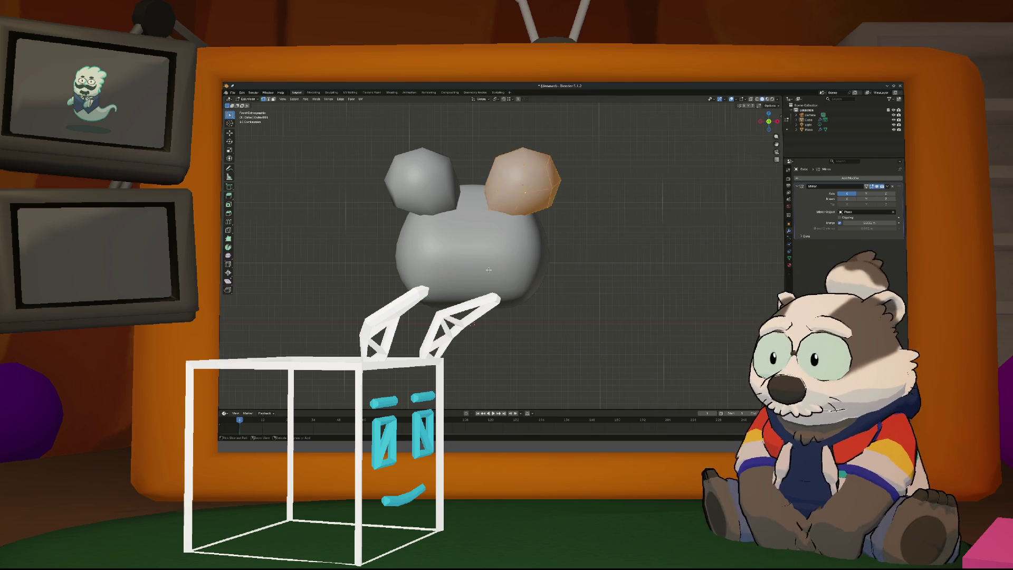
Shift the ear mesh down, scale the right ear slightly smaller, and move it sideways
{"action": "key", "text": "g"}
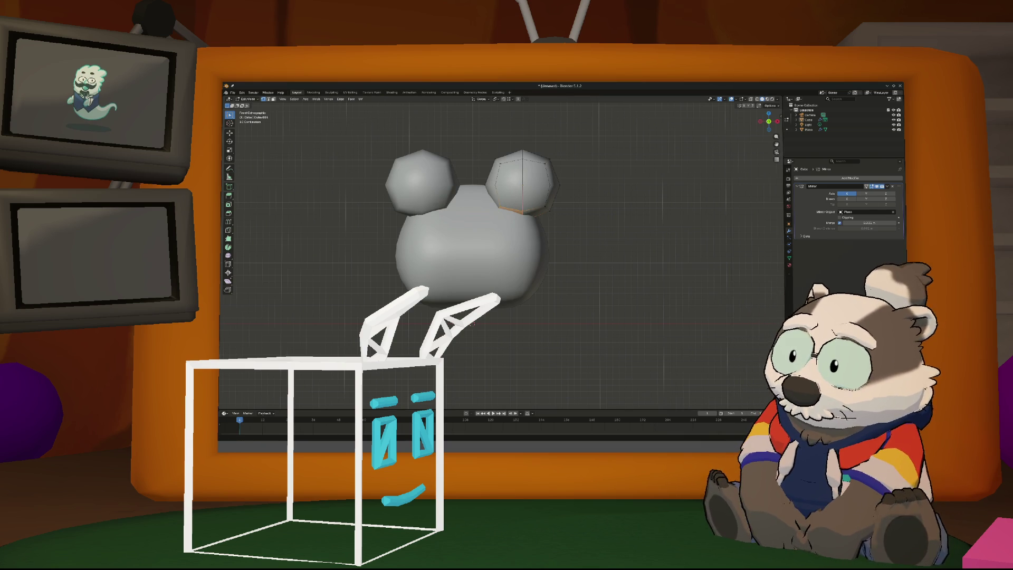
{"action": "key", "text": "ctrl+l"}
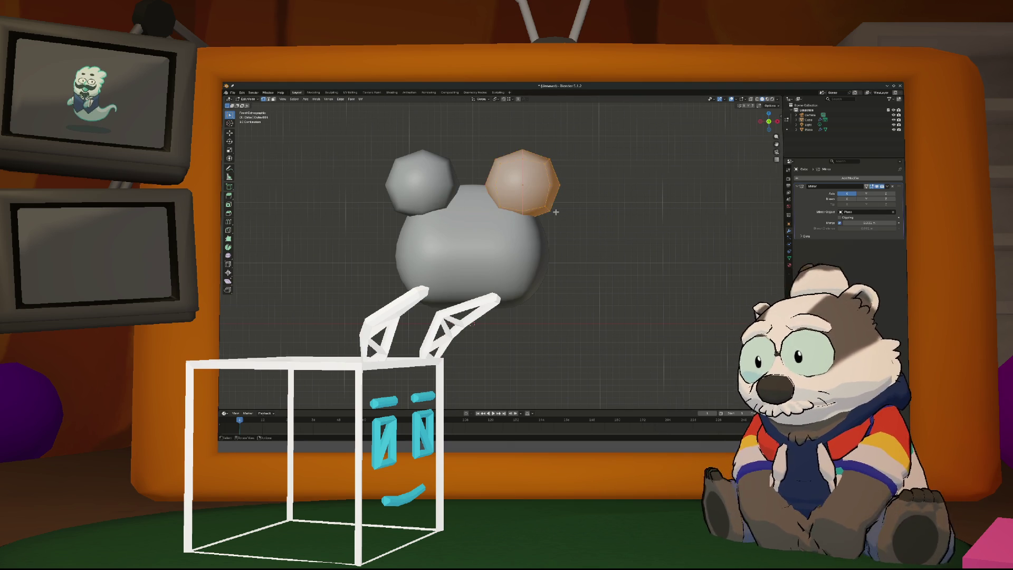
{"action": "key", "text": "s"}
{"action": "left_click", "coordinate": [559, 210]}
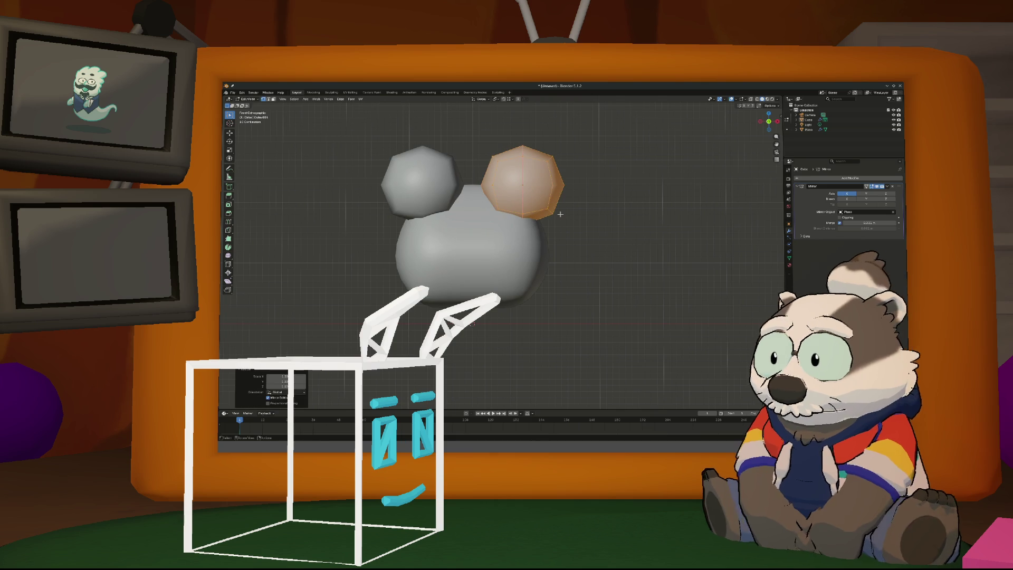
{"action": "mouse_move", "coordinate": [557, 208]}
{"action": "middle_mouse_down"}
{"action": "mouse_move", "coordinate": [496, 222]}
{"action": "mouse_move", "coordinate": [402, 219]}
{"action": "mouse_move", "coordinate": [479, 229]}
{"action": "mouse_move", "coordinate": [517, 227]}
{"action": "mouse_move", "coordinate": [464, 224]}
{"action": "mouse_move", "coordinate": [548, 216]}
{"action": "middle_mouse_up"}
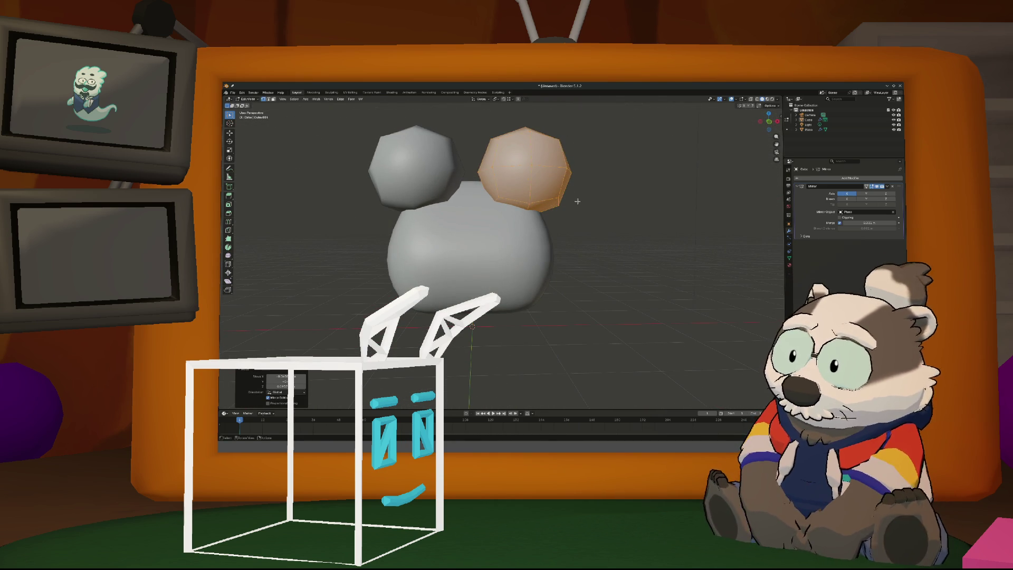
{"action": "key", "text": "g"}
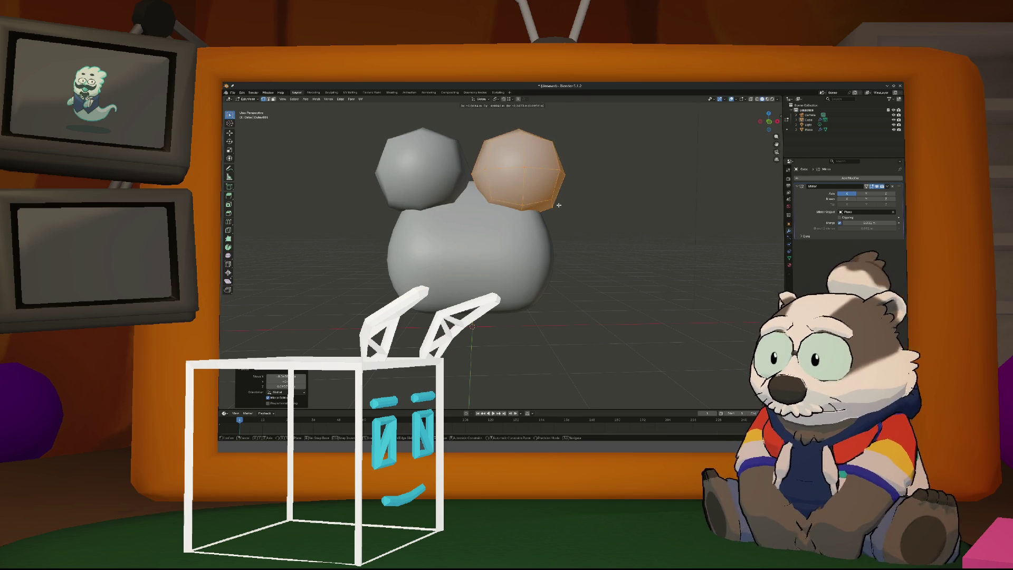
{"action": "left_click", "coordinate": [558, 204]}
{"action": "mouse_move", "coordinate": [559, 204]}
{"action": "middle_mouse_down"}
{"action": "mouse_move", "coordinate": [511, 238]}
{"action": "mouse_move", "coordinate": [532, 234]}
{"action": "mouse_move", "coordinate": [498, 237]}
{"action": "mouse_move", "coordinate": [529, 236]}
{"action": "middle_mouse_up"}
Enter Edit Mode on the body with X-ray on and select an edge loop
{"action": "key", "text": "Tab"}
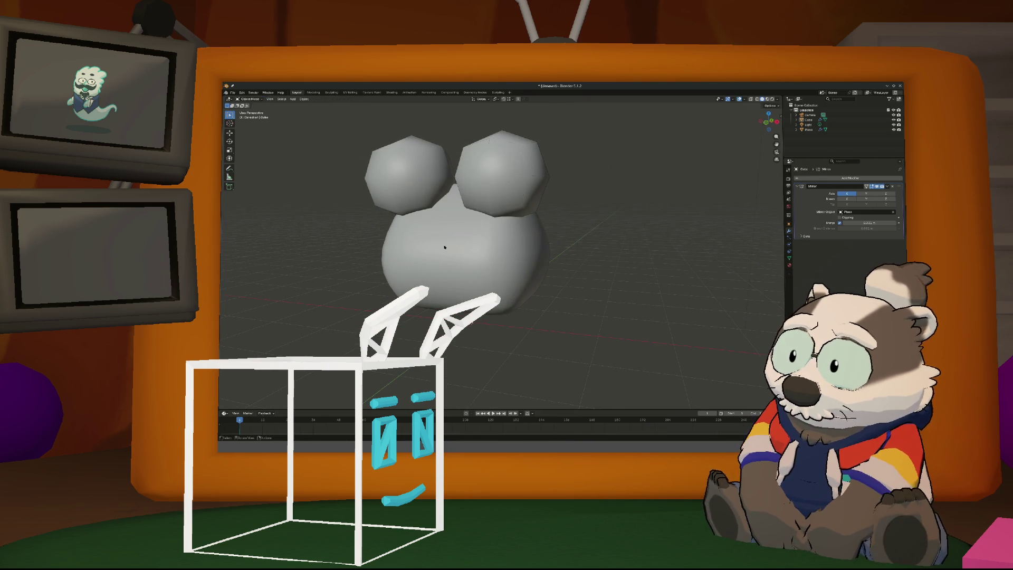
{"action": "left_click", "coordinate": [485, 244]}
{"action": "key", "text": "ctrl+1"}
{"action": "key", "text": "Tab"}
{"action": "mouse_move", "coordinate": [484, 244]}
{"action": "middle_mouse_down"}
{"action": "mouse_move", "coordinate": [552, 241]}
{"action": "mouse_move", "coordinate": [527, 248]}
{"action": "mouse_move", "coordinate": [528, 276]}
{"action": "mouse_move", "coordinate": [516, 279]}
{"action": "mouse_move", "coordinate": [485, 230]}
{"action": "middle_mouse_up"}
{"action": "key", "text": "alt+z"}
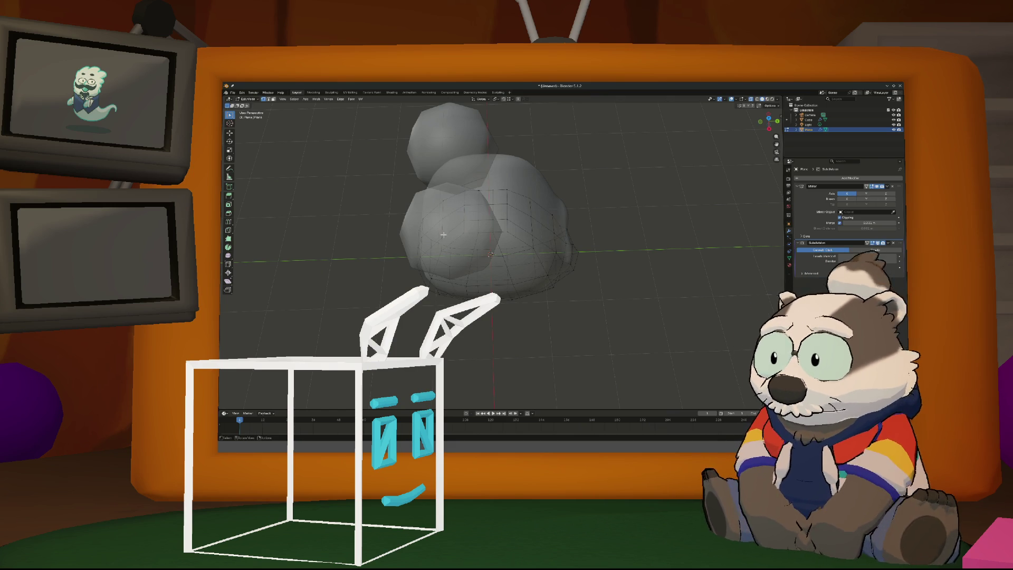
{"action": "left_click", "coordinate": [442, 213], "text": "alt"}
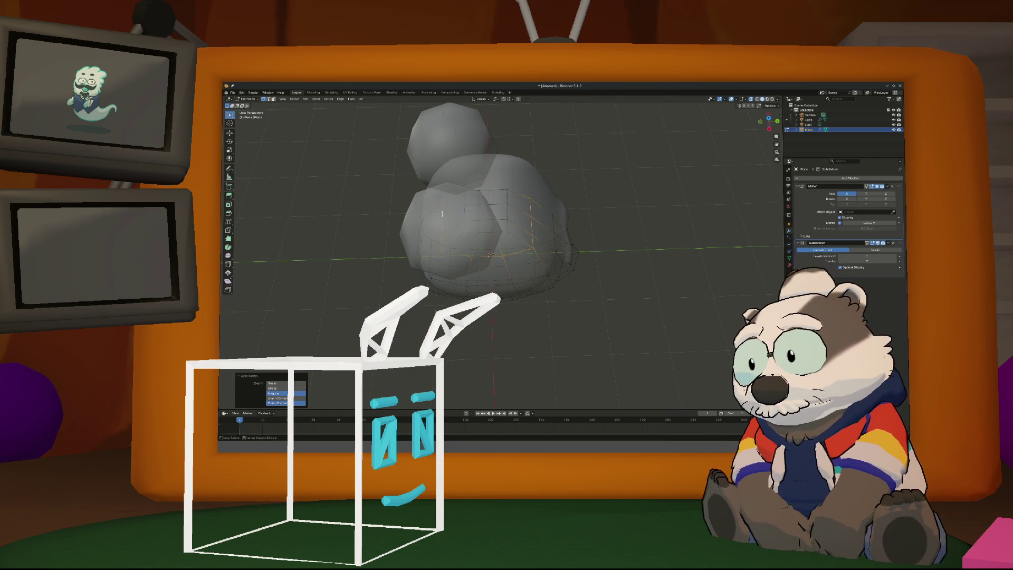
Select face loops on the body and round the geometry with To Sphere
{"action": "left_click", "coordinate": [471, 234], "text": "alt+shift"}
{"action": "left_click", "coordinate": [496, 231], "text": "alt+shift"}
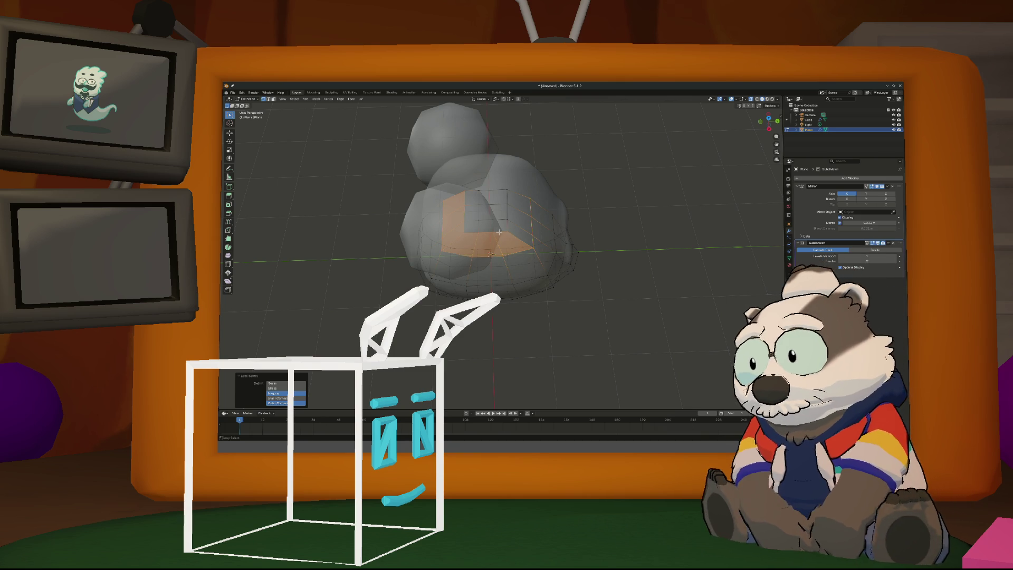
{"action": "key", "text": "alt+a"}
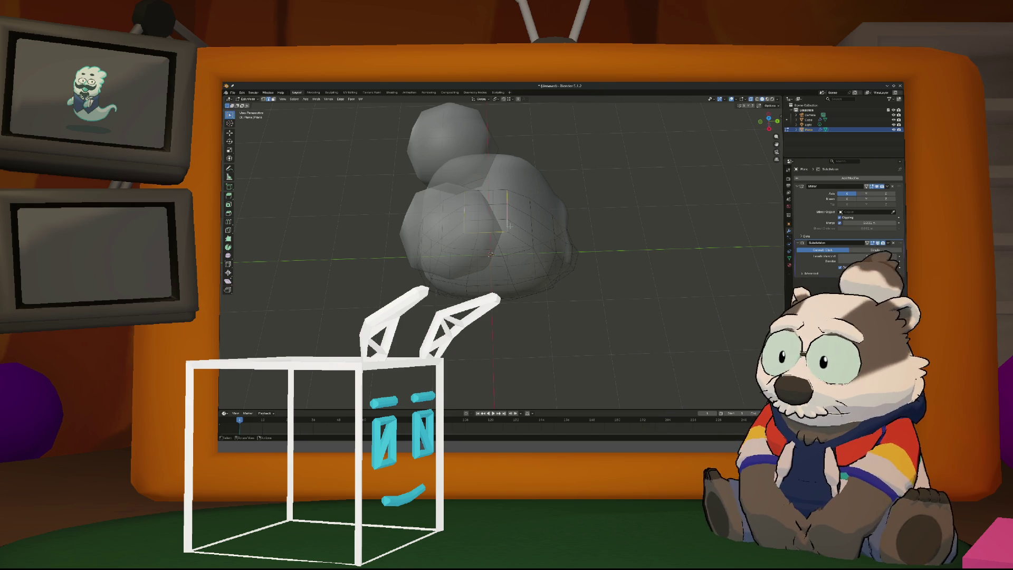
{"action": "key", "text": "shift+alt+s"}
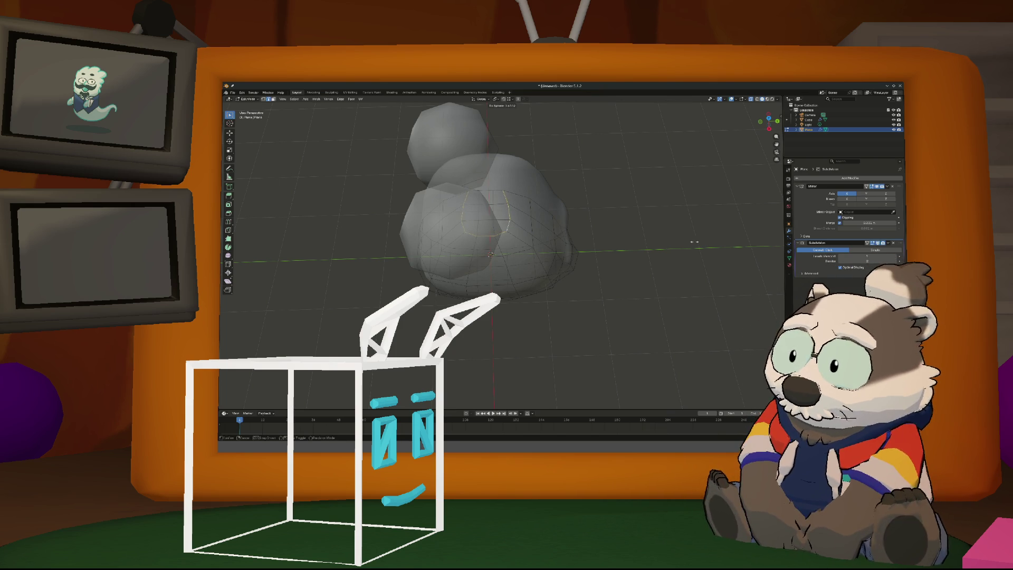
{"action": "left_click", "coordinate": [741, 246]}
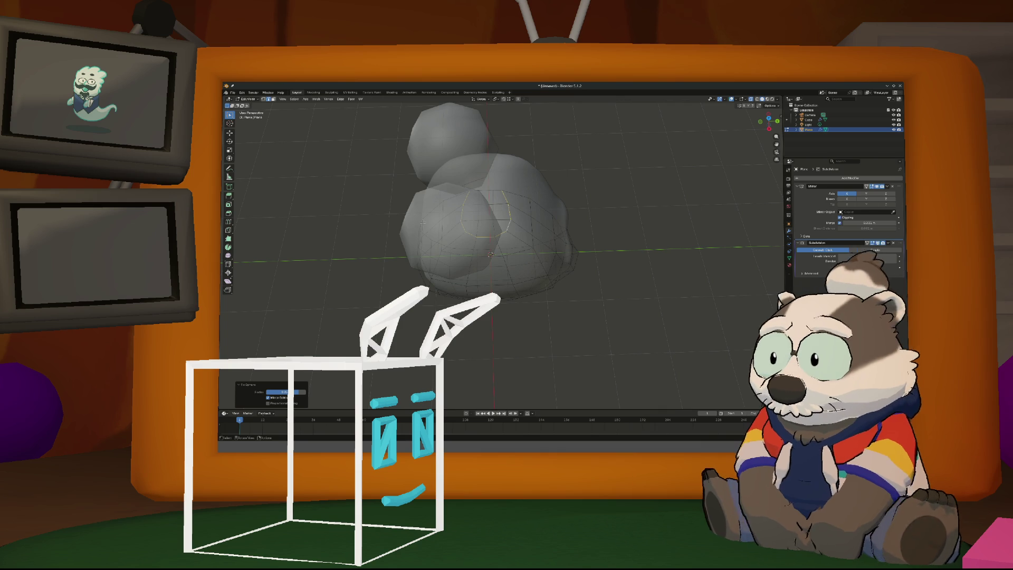
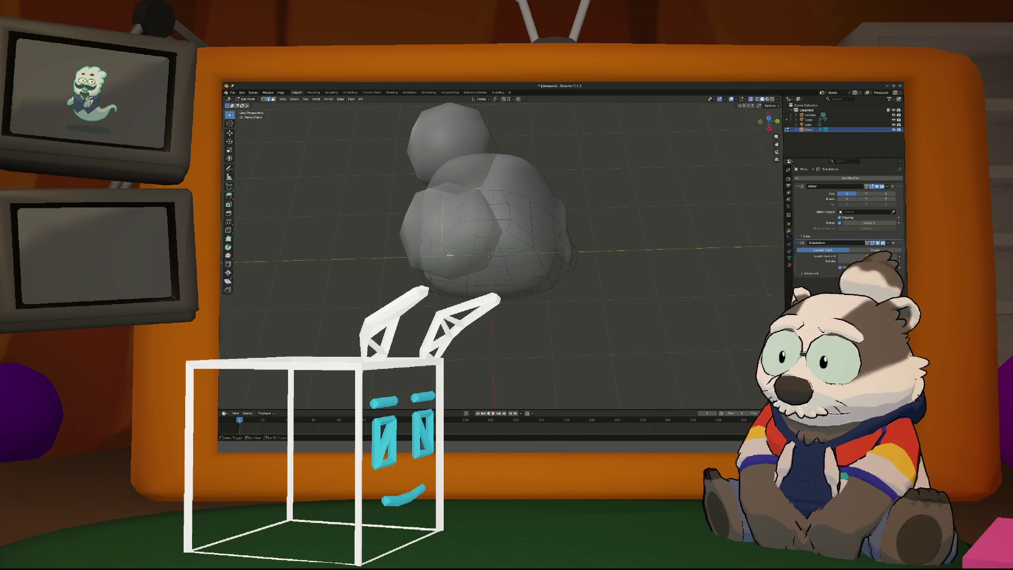
Make the selected body edge loop a perfect circle with To Sphere at full strength, then view from the top
{"action": "left_click_drag", "start_coordinate": [531, 246], "coordinate": [531, 213]}
{"action": "key", "text": "shift+alt+s"}
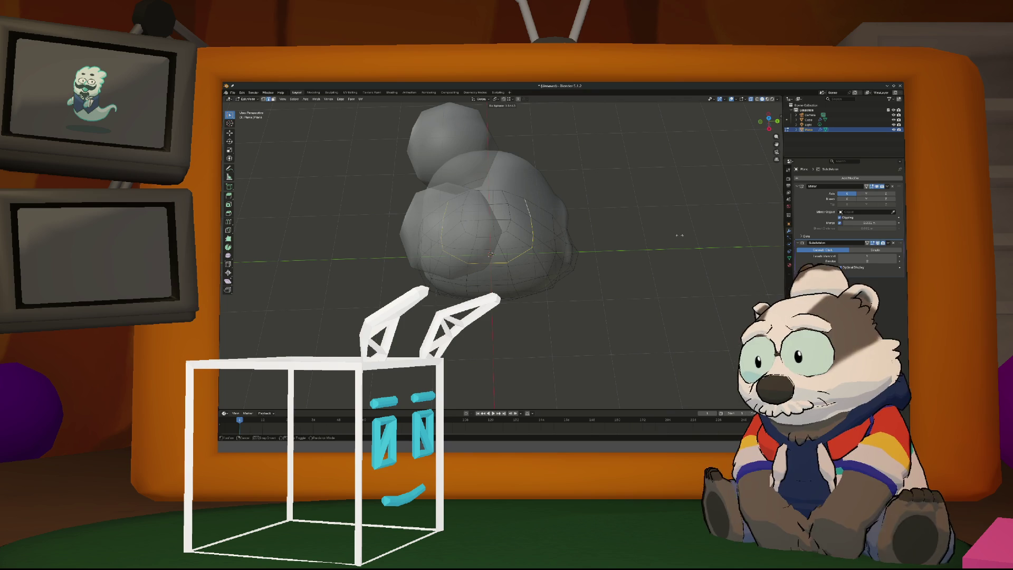
{"action": "left_click", "coordinate": [679, 234]}
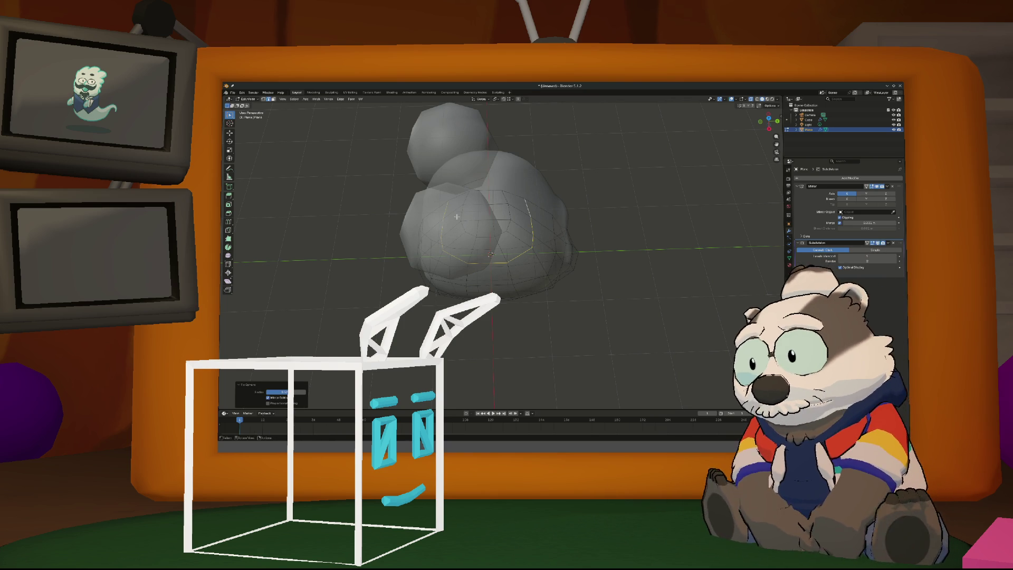
{"action": "key", "text": "KP_7"}
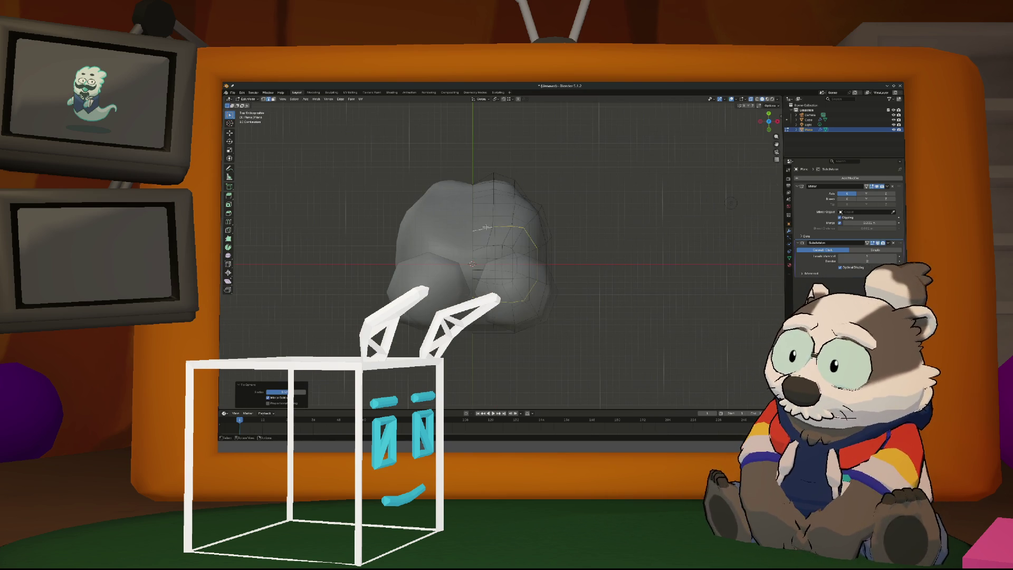
Shift the selected body vertices front-to-back in top view, then check them in perspective
{"action": "scroll", "coordinate": [489, 235], "scroll_direction": "up", "scroll_amount": 1}
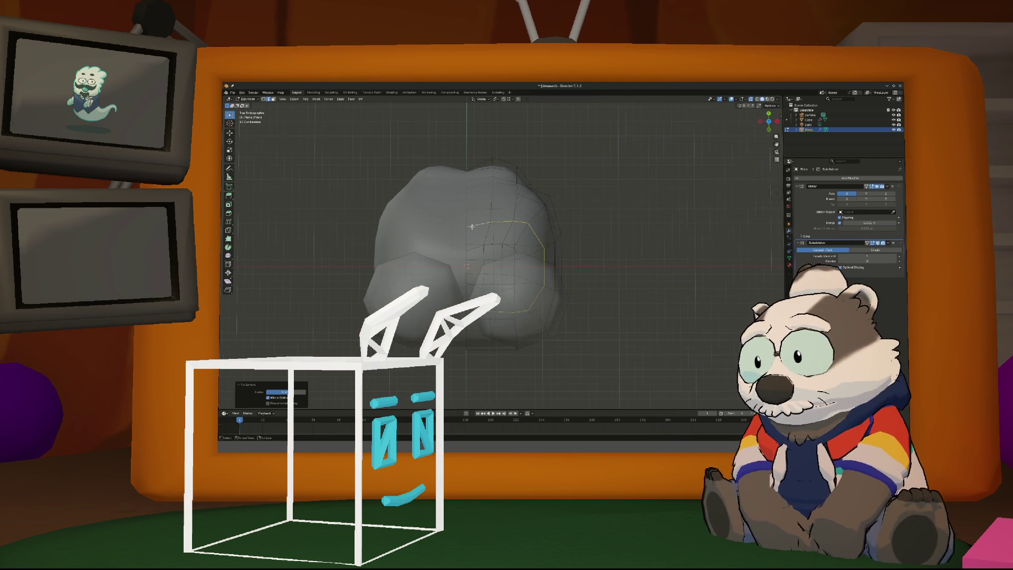
{"action": "key", "text": "alt+a"}
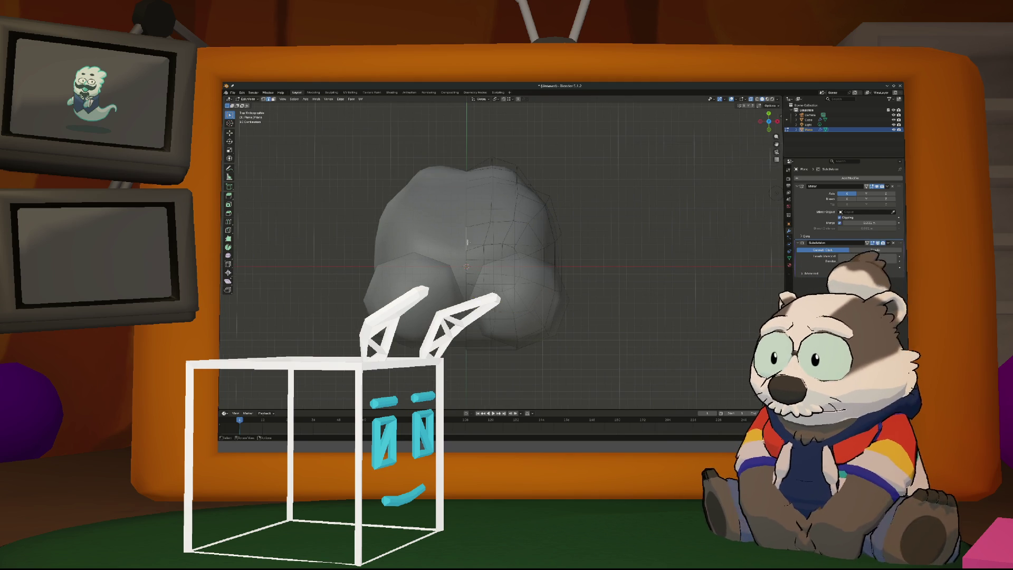
{"action": "key", "text": "a"}
{"action": "key", "text": "alt+a"}
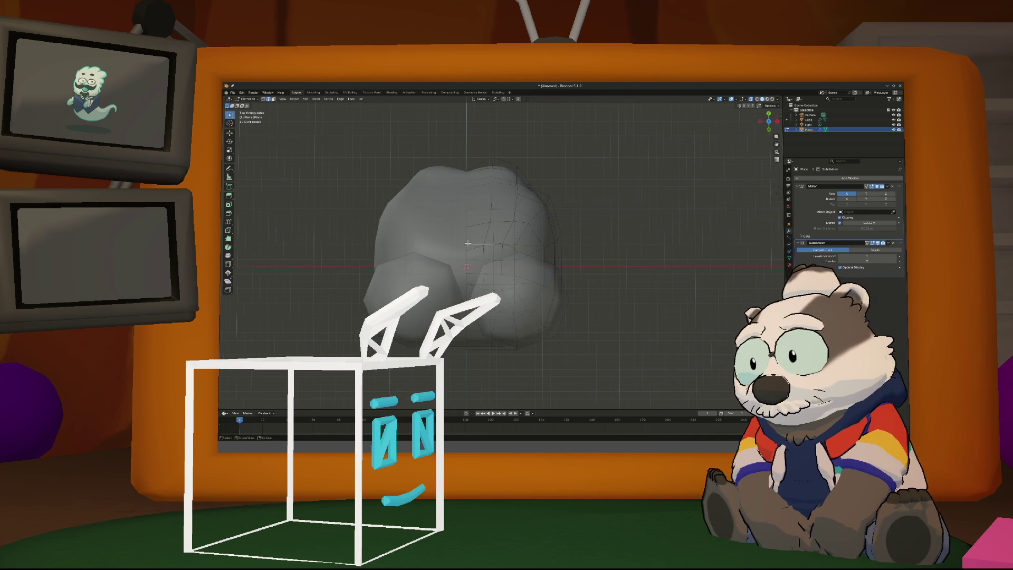
{"action": "key", "text": "g"}
{"action": "key", "text": "y"}
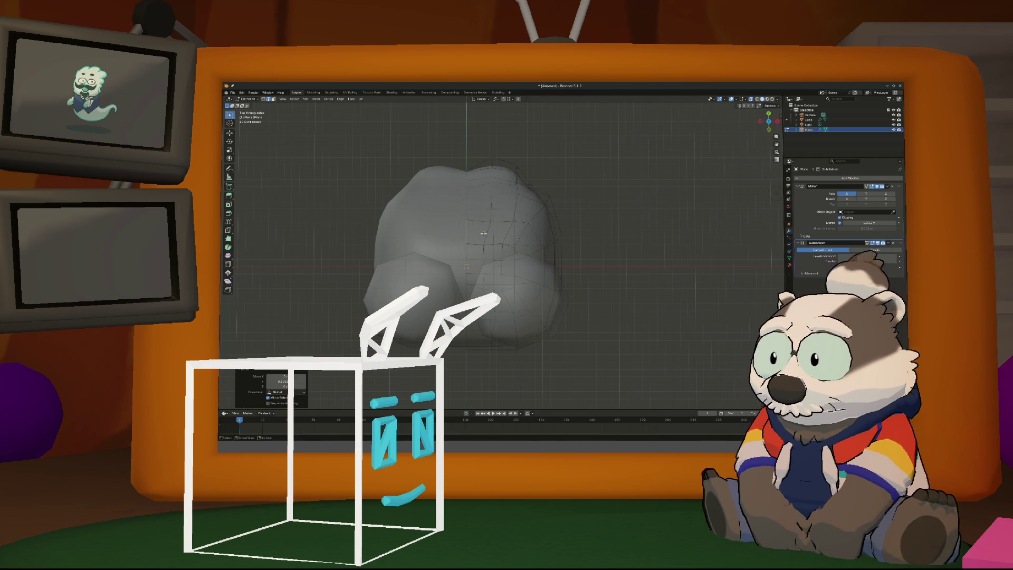
{"action": "key", "text": "y"}
{"action": "key", "text": "y"}
{"action": "key", "text": "y"}
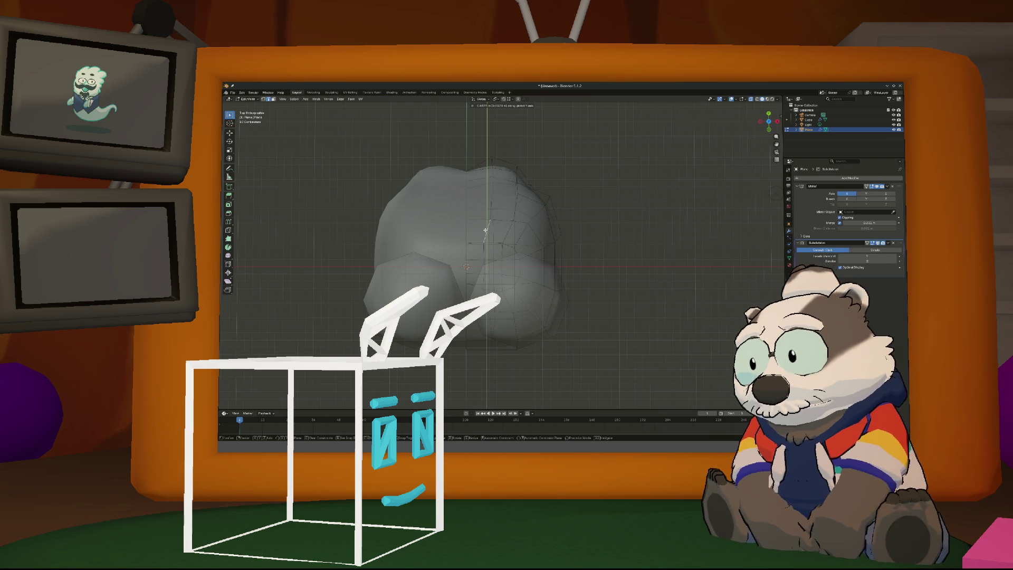
{"action": "left_click", "coordinate": [485, 230]}
{"action": "middle_click_drag", "start_coordinate": [485, 229], "coordinate": [488, 273]}
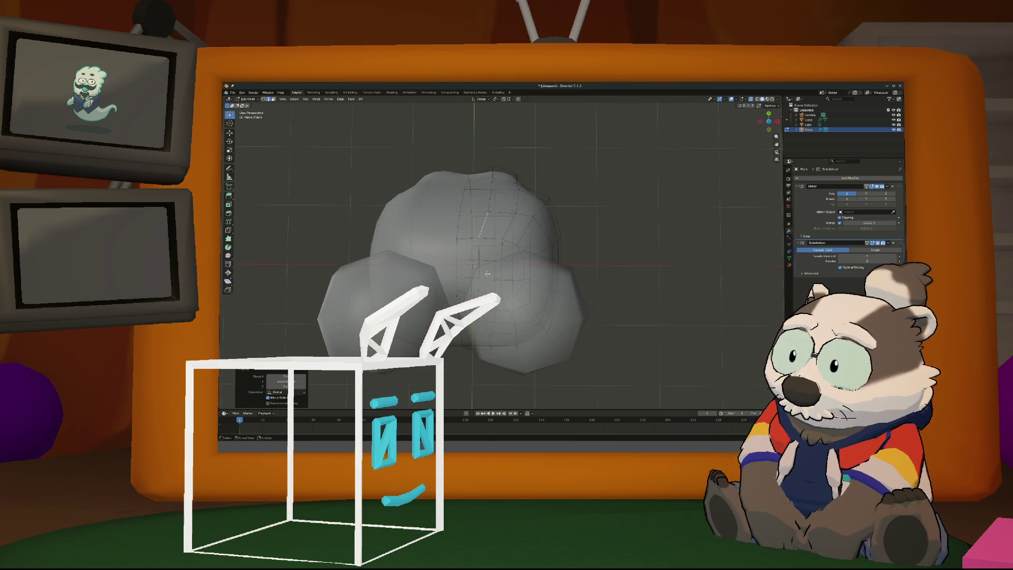
{"action": "key", "text": "KP_7"}
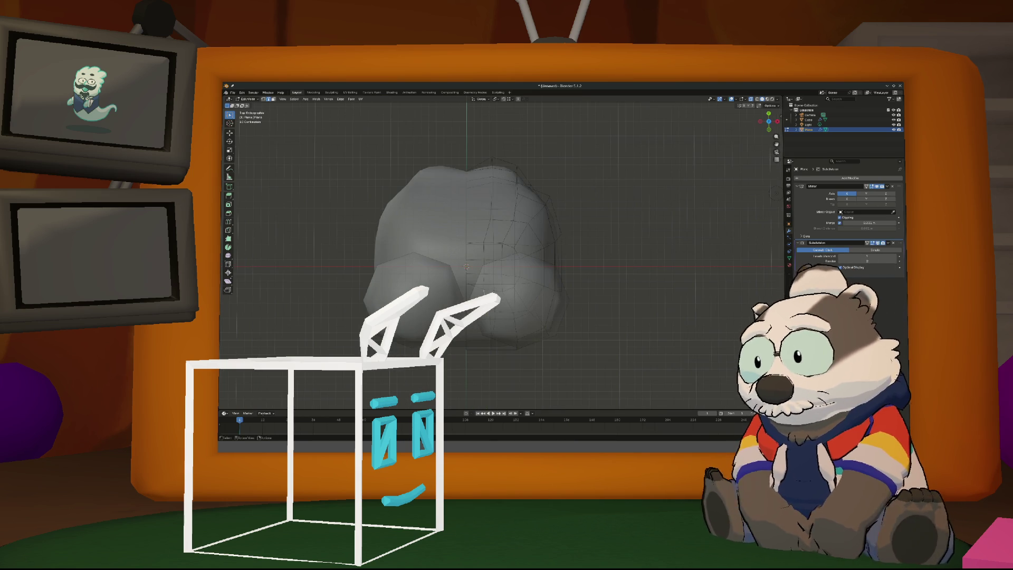
Move the selection sideways along X, then front-to-back along Y
{"action": "key", "text": "g"}
{"action": "key", "text": "x"}
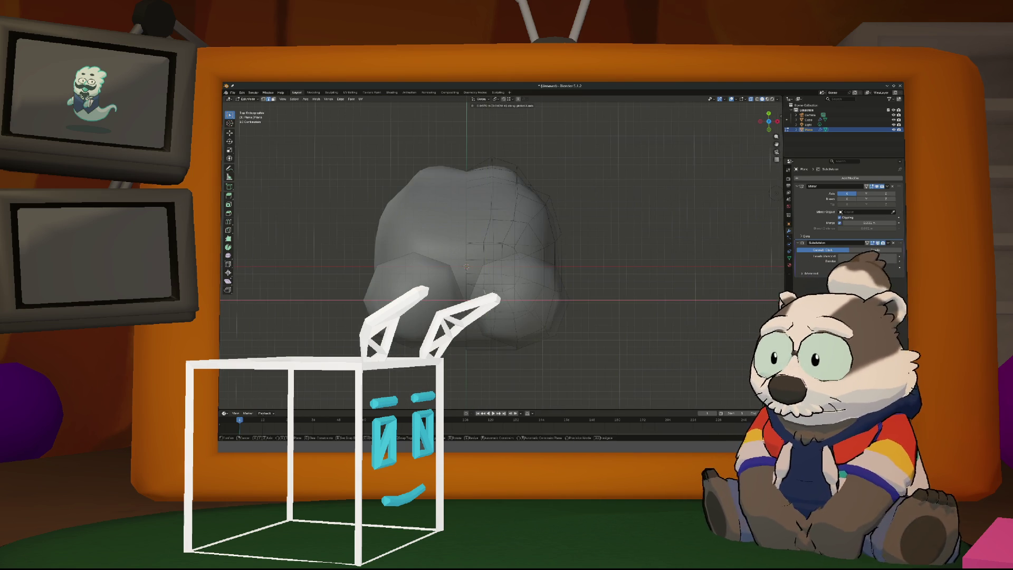
{"action": "left_click", "coordinate": [489, 330]}
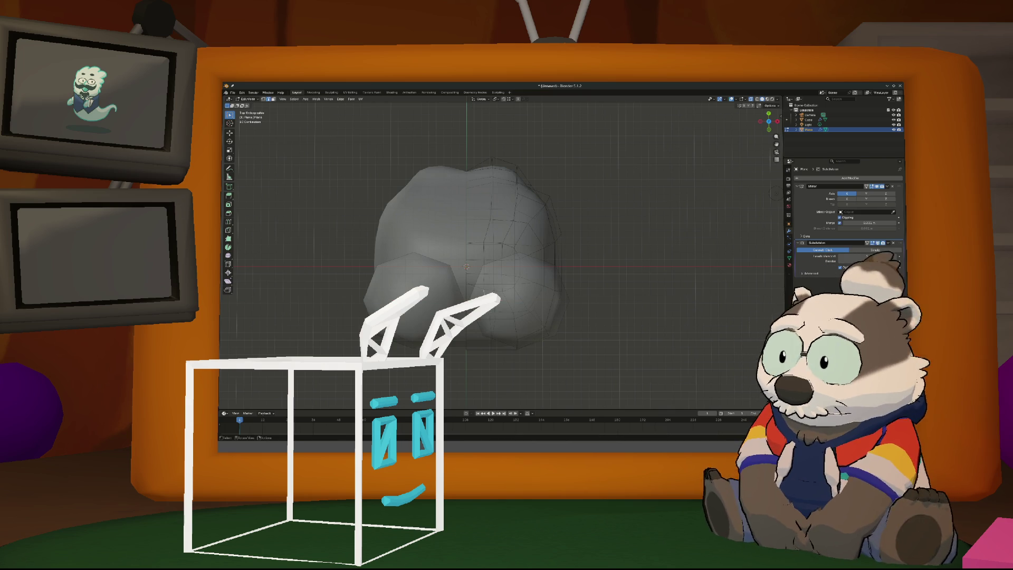
{"action": "key", "text": "g"}
{"action": "key", "text": "y"}
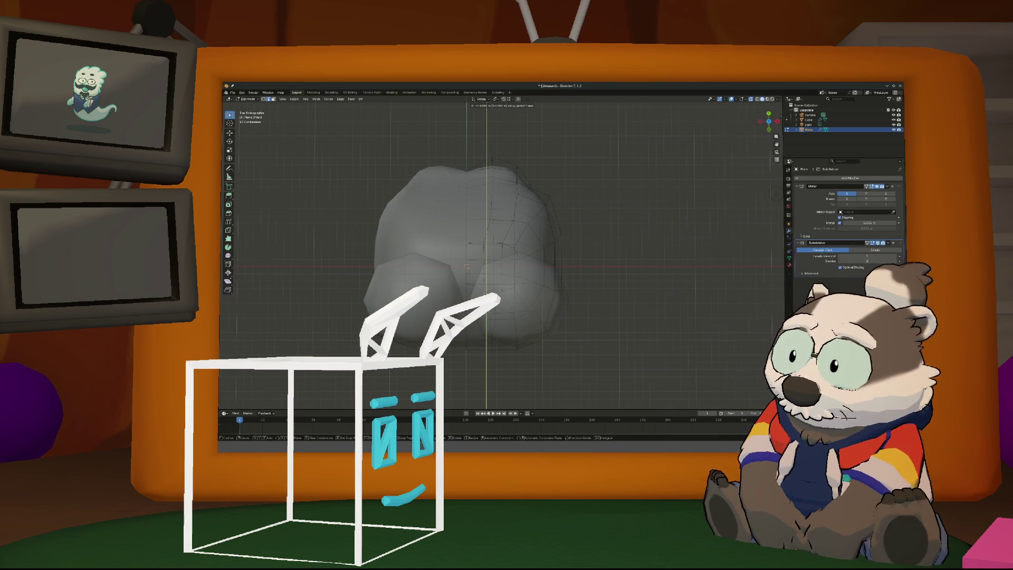
{"action": "key", "text": "Return"}
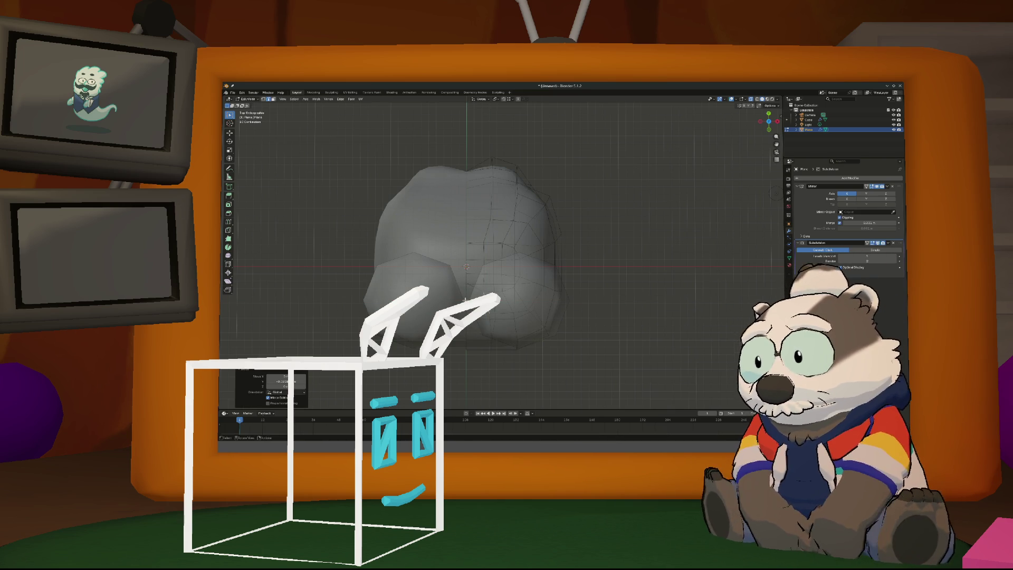
Select further vertices and move them along Y to round the outline
{"action": "left_click", "coordinate": [465, 299]}
{"action": "key", "text": "g"}
{"action": "key", "text": "y"}
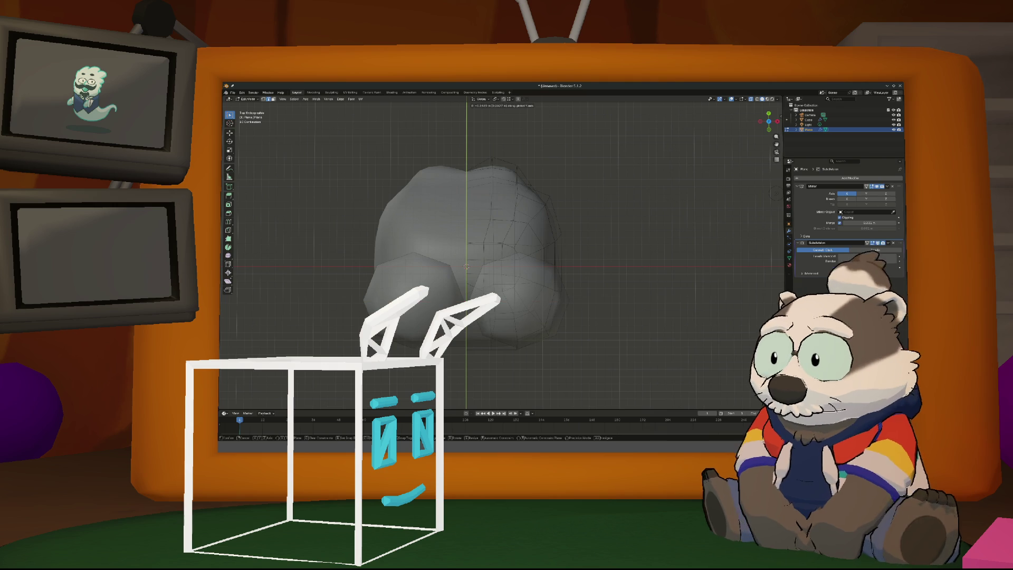
{"action": "key", "text": "Return"}
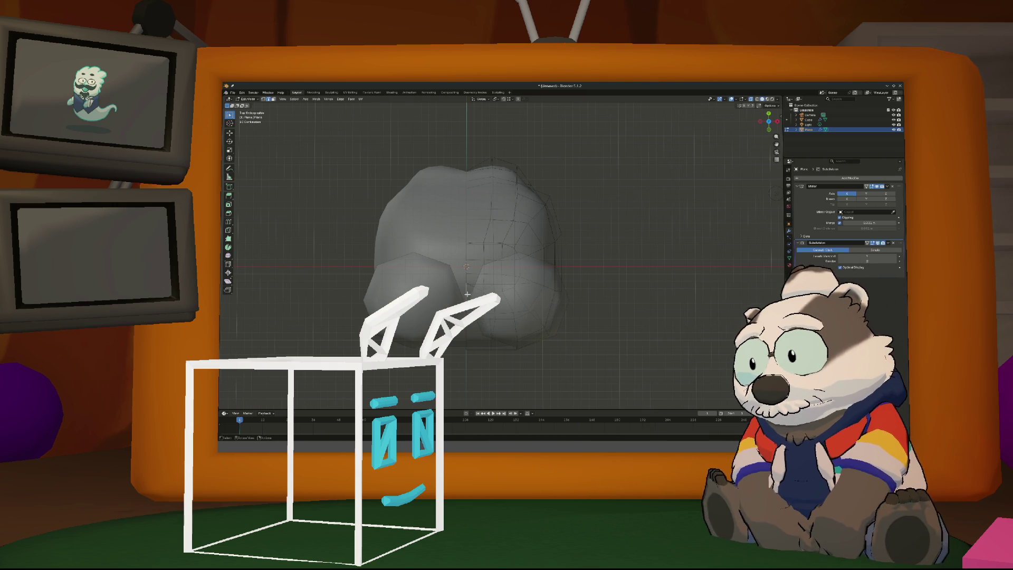
{"action": "key", "text": "g"}
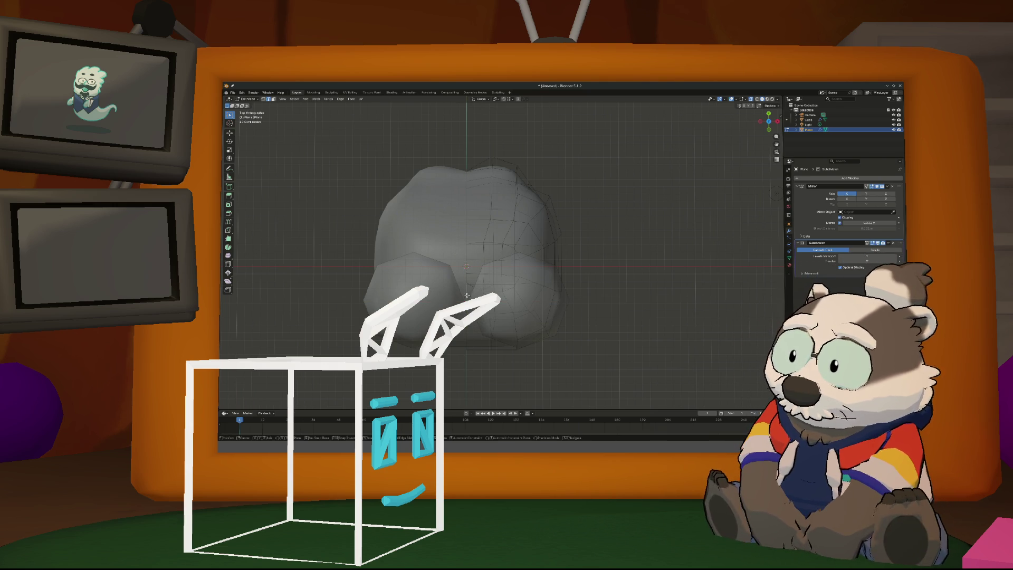
{"action": "key", "text": "y"}
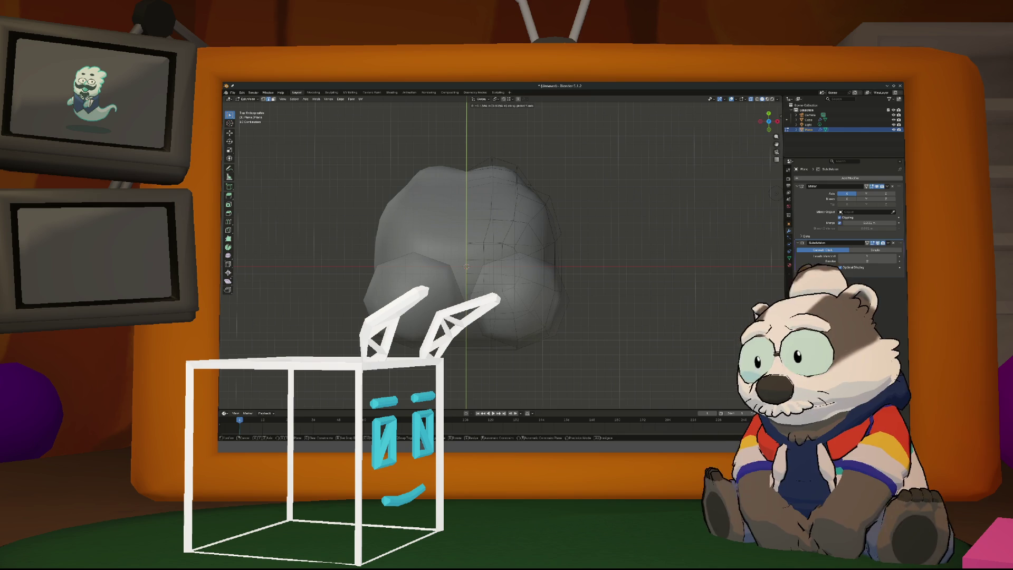
{"action": "key", "text": "Return"}
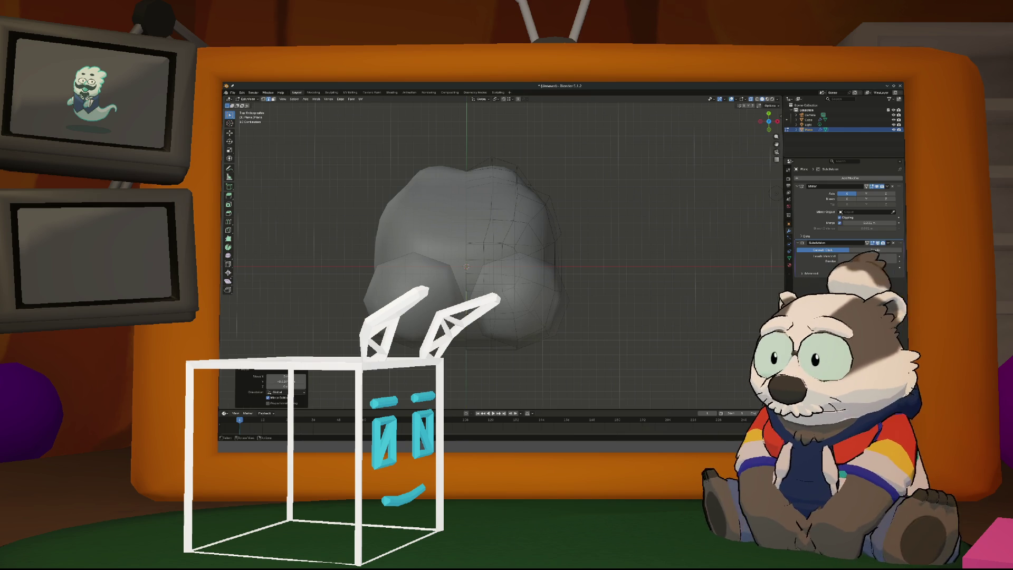
{"action": "mouse_move", "coordinate": [466, 266]}
{"action": "middle_mouse_down"}
{"action": "mouse_move", "coordinate": [479, 264]}
{"action": "mouse_move", "coordinate": [453, 253]}
{"action": "mouse_move", "coordinate": [510, 251]}
{"action": "mouse_move", "coordinate": [517, 289]}
{"action": "mouse_move", "coordinate": [522, 268]}
{"action": "mouse_move", "coordinate": [465, 258]}
{"action": "middle_mouse_up"}
{"action": "scroll", "coordinate": [465, 258], "scroll_direction": "up", "scroll_amount": 2}
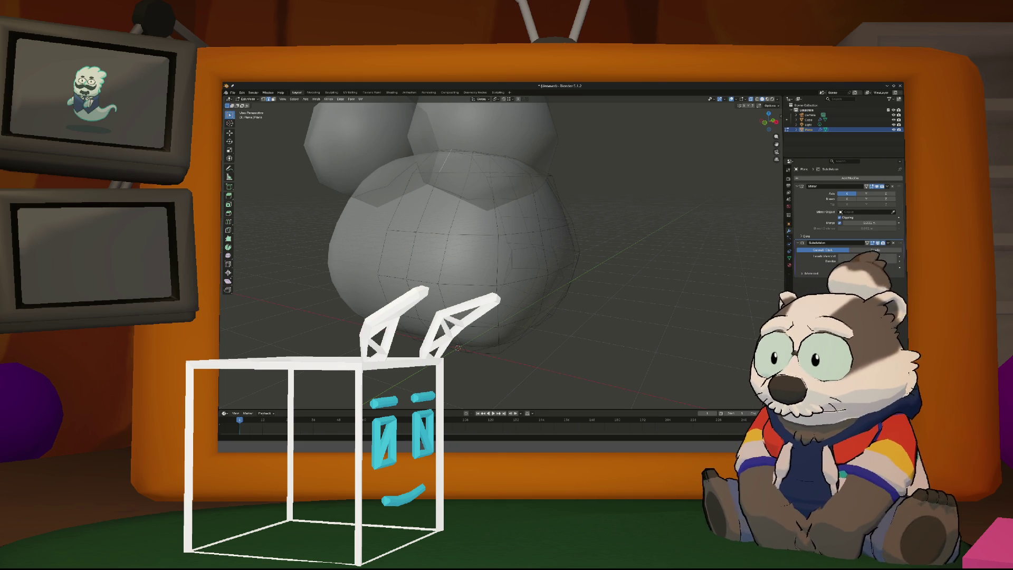
{"action": "middle_click_drag", "start_coordinate": [457, 317], "coordinate": [424, 322]}
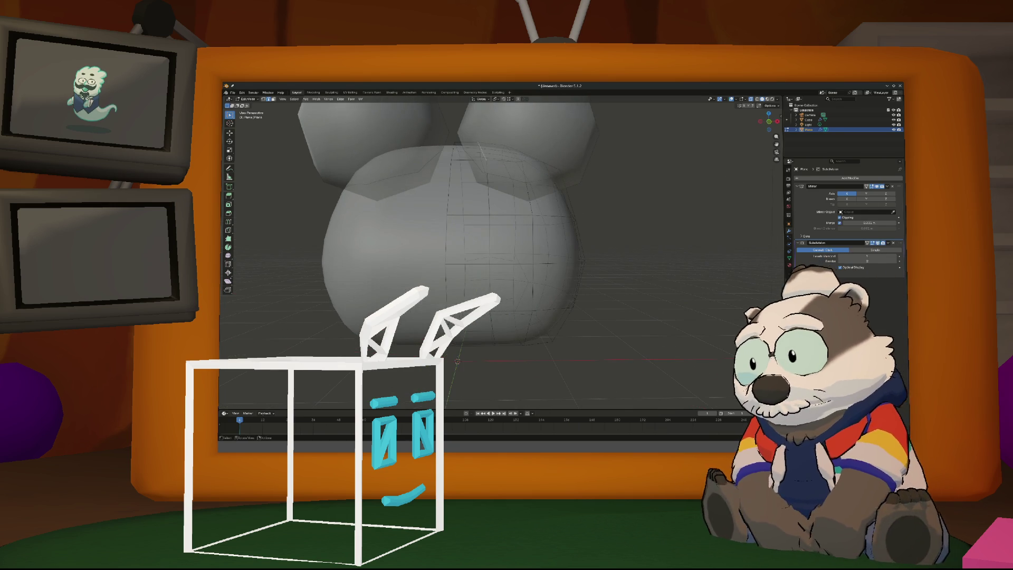
{"action": "key", "text": "Tab"}
Add a new cube mesh at the origin, just below the rounded body, viewed from the front
{"action": "key", "text": "KP_1"}
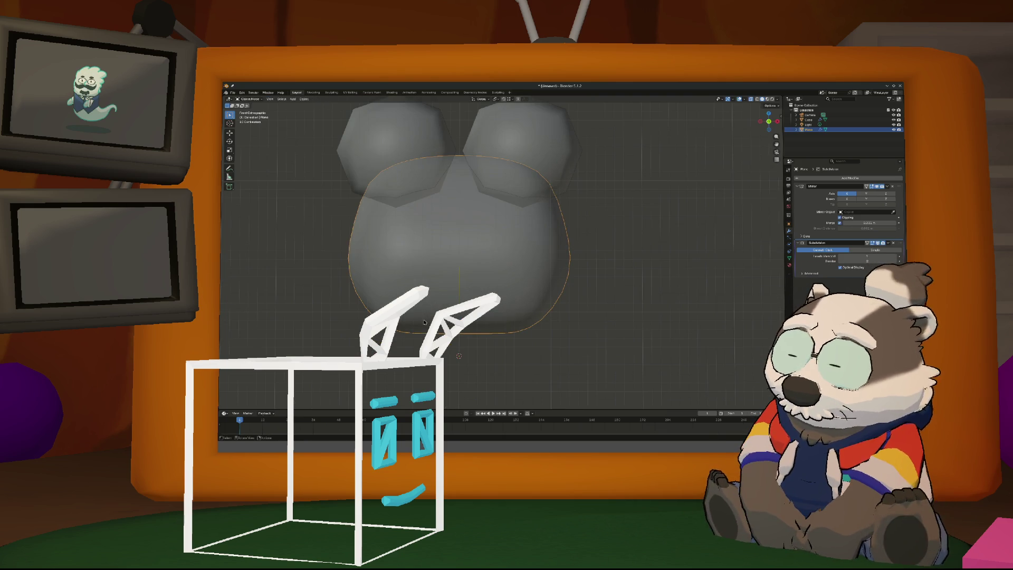
{"action": "middle_click_drag", "start_coordinate": [431, 318], "coordinate": [444, 307]}
{"action": "mouse_move", "coordinate": [350, 311]}
{"action": "middle_mouse_down"}
{"action": "mouse_move", "coordinate": [327, 311]}
{"action": "mouse_move", "coordinate": [372, 312]}
{"action": "middle_mouse_up"}
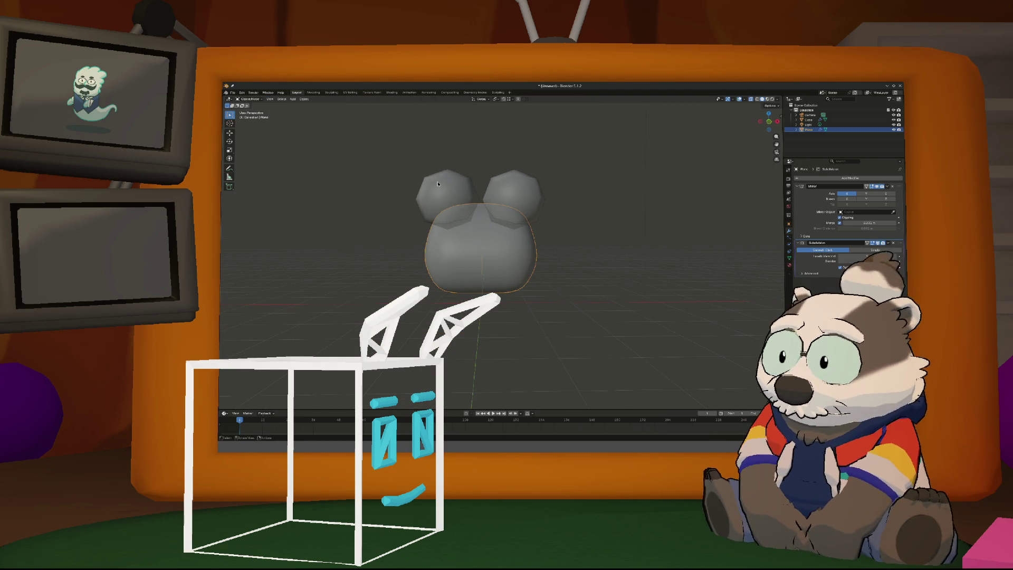
{"action": "left_click", "coordinate": [292, 99]}
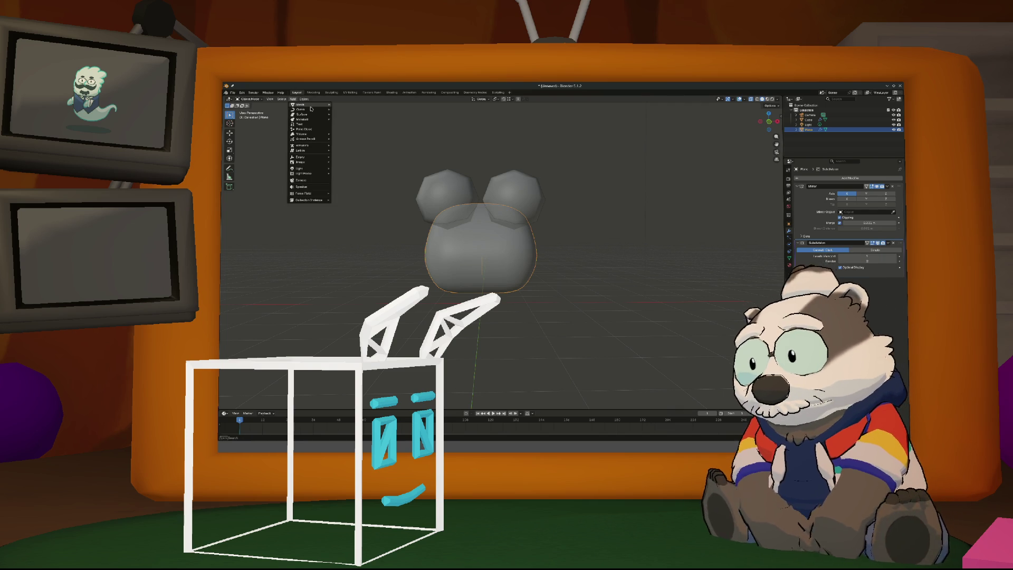
{"action": "mouse_move", "coordinate": [311, 104]}
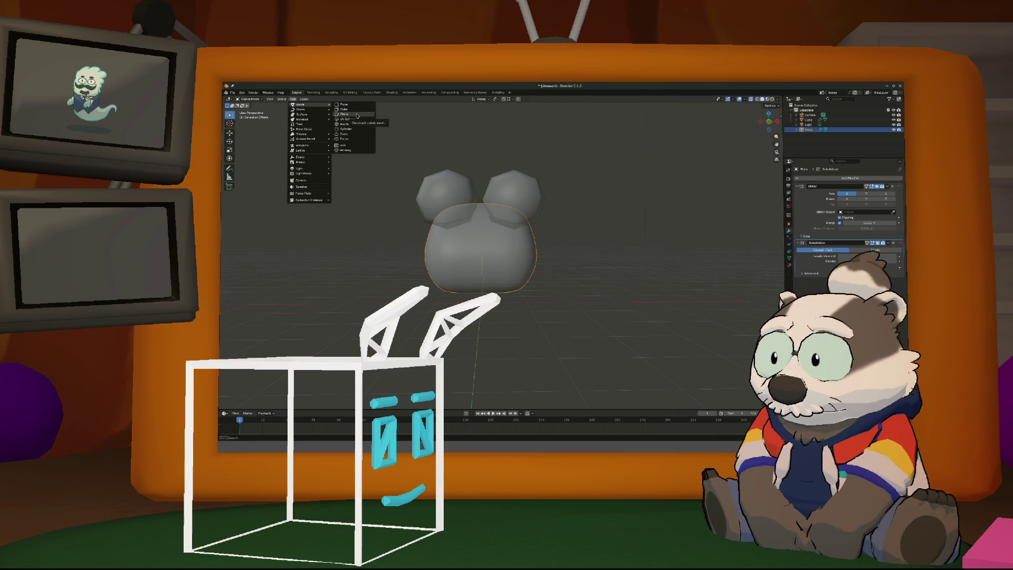
{"action": "left_click", "coordinate": [357, 111]}
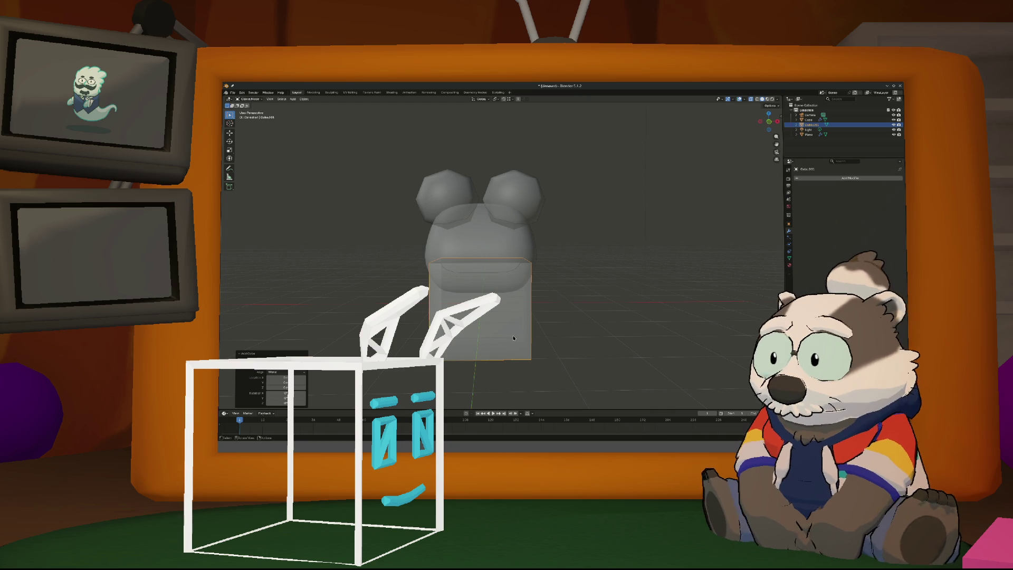
{"action": "left_click", "coordinate": [849, 178]}
Add a Subdivision Surface modifier to the cube and apply it to the mesh
{"action": "mouse_move", "coordinate": [817, 192]}
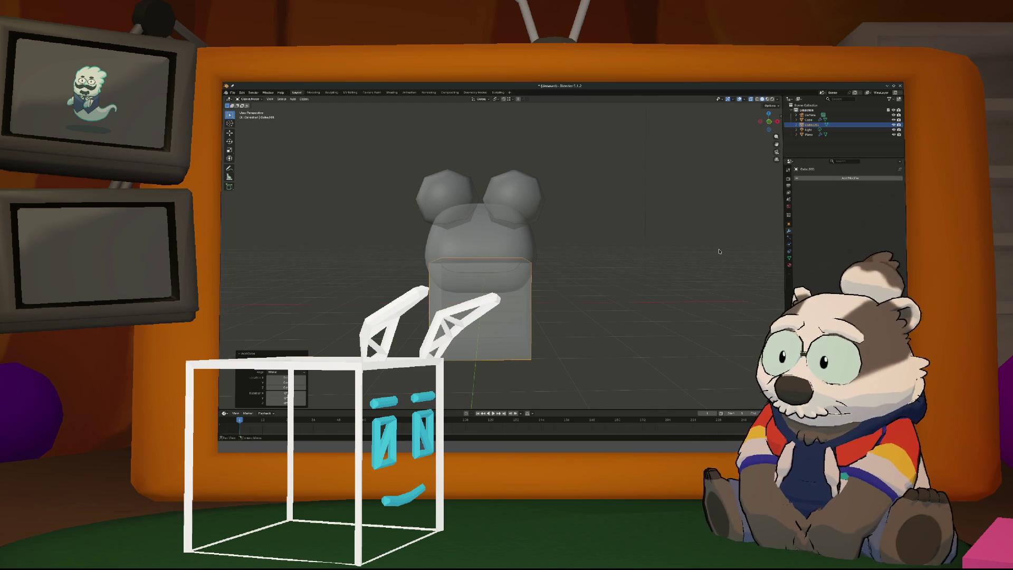
{"action": "left_click", "coordinate": [838, 179]}
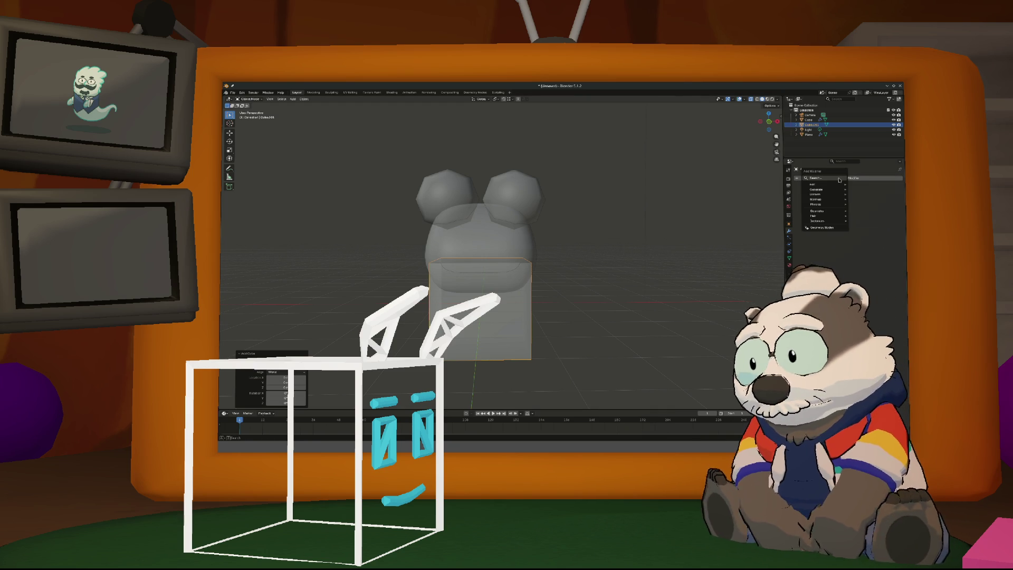
{"action": "type", "text": "subd"}
{"action": "key", "text": "Return"}
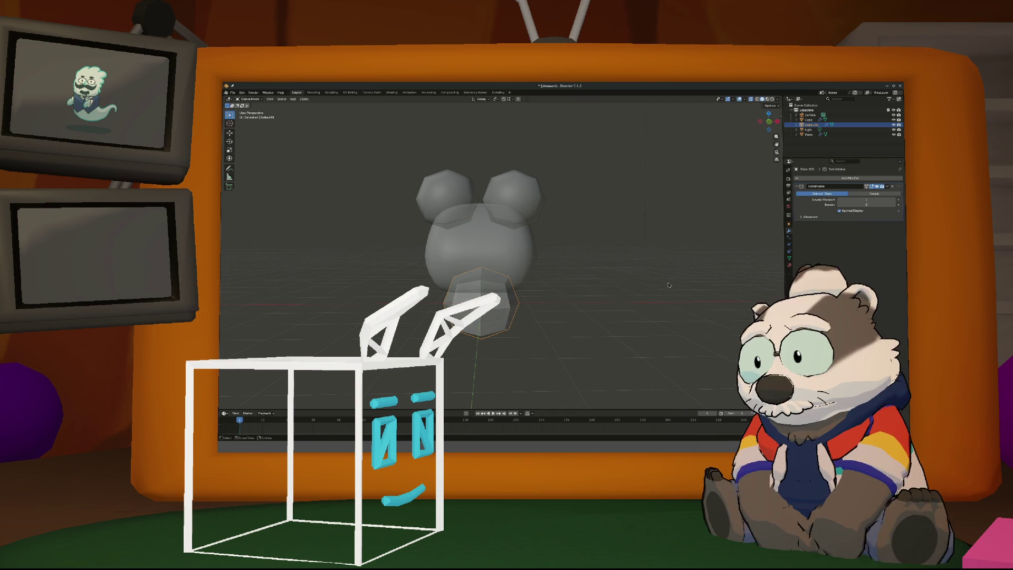
{"action": "key", "text": "ctrl+a"}
Select the rounded cube and switch it into Edit Mode
{"action": "key", "text": "ctrl+Tab"}
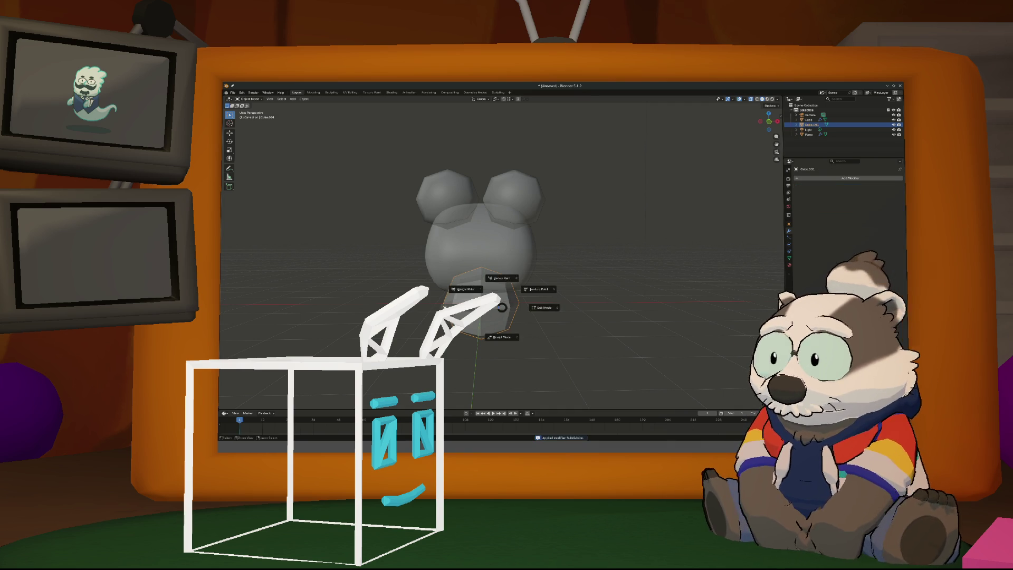
{"action": "key", "text": "Escape"}
{"action": "left_click_drag", "start_coordinate": [518, 297], "coordinate": [420, 259]}
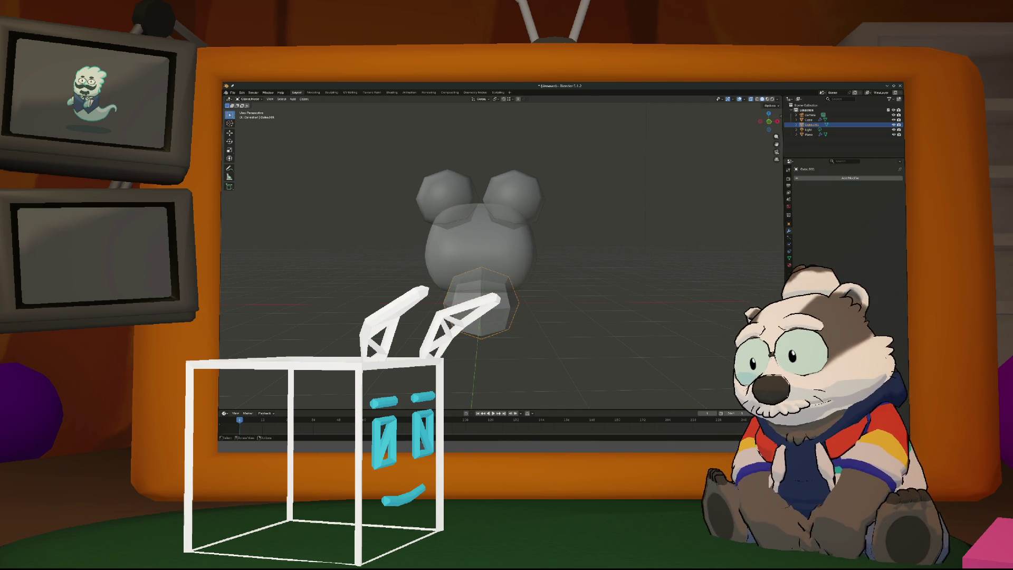
{"action": "key", "text": "ctrl+Tab"}
{"action": "left_click", "coordinate": [536, 305]}
{"action": "scroll", "coordinate": [505, 297], "scroll_direction": "up", "scroll_amount": 3}
{"action": "scroll", "coordinate": [505, 297], "scroll_direction": "down", "scroll_amount": 2}
In front view, scale up the ball's top face into a flared cup, then return to Object Mode
{"action": "key", "text": "KP_1"}
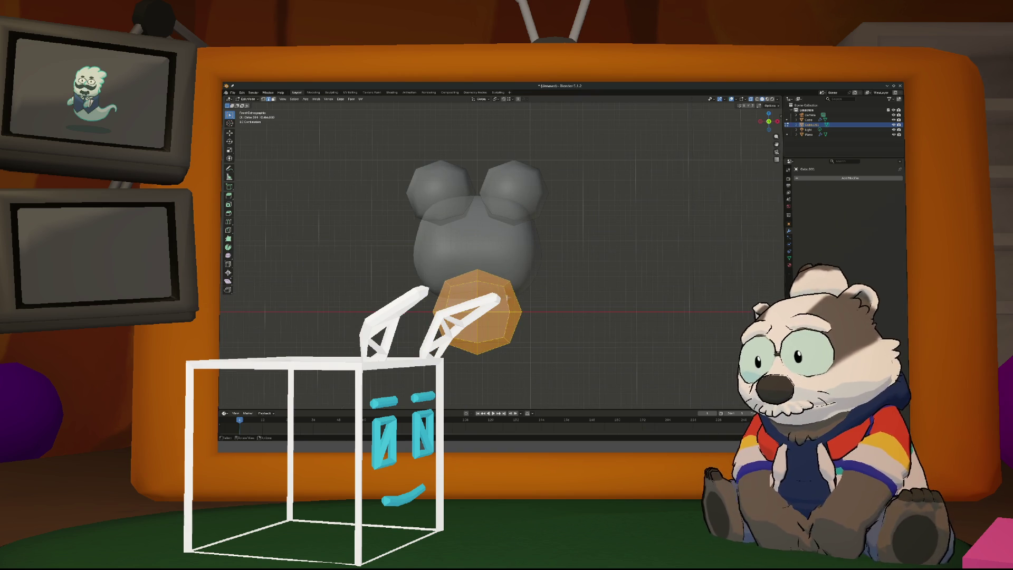
{"action": "left_click", "coordinate": [465, 293]}
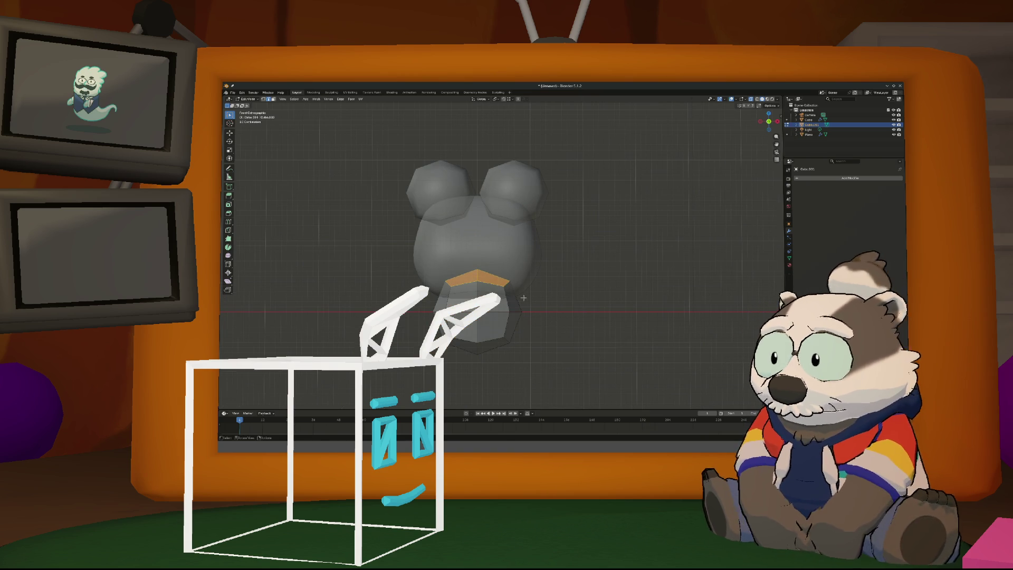
{"action": "key", "text": "s"}
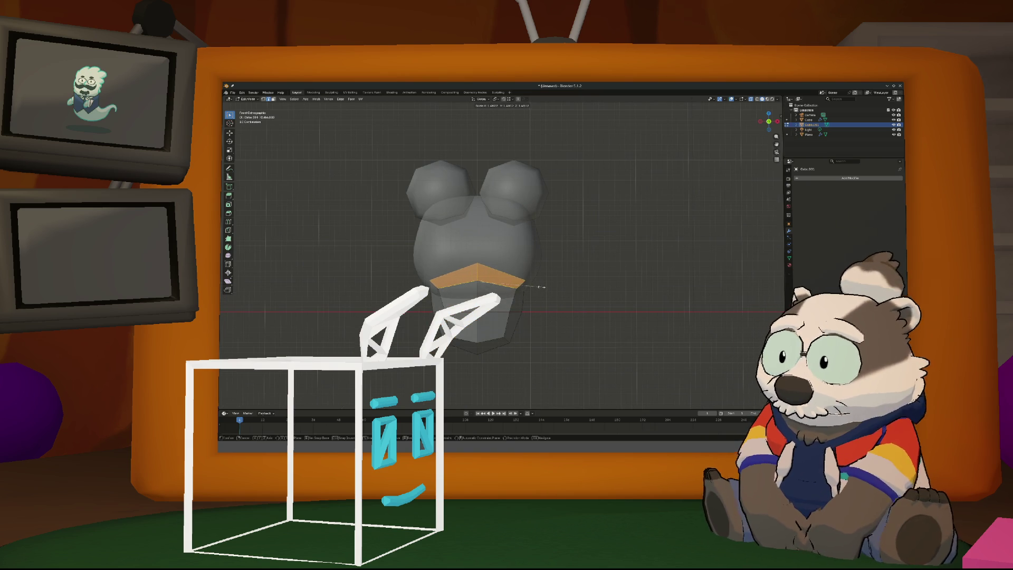
{"action": "left_click", "coordinate": [542, 287]}
{"action": "key", "text": "a"}
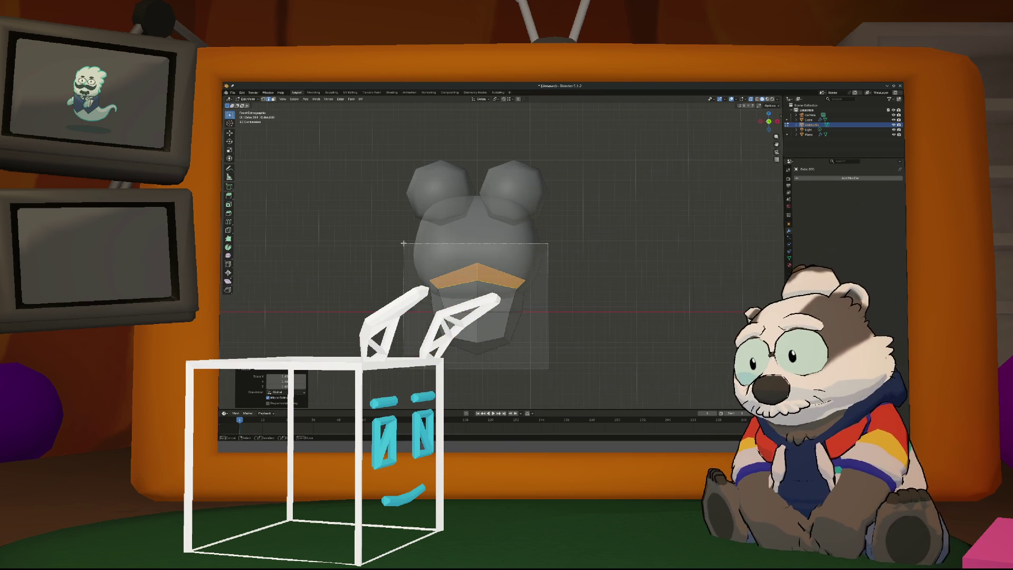
{"action": "key", "text": "Tab"}
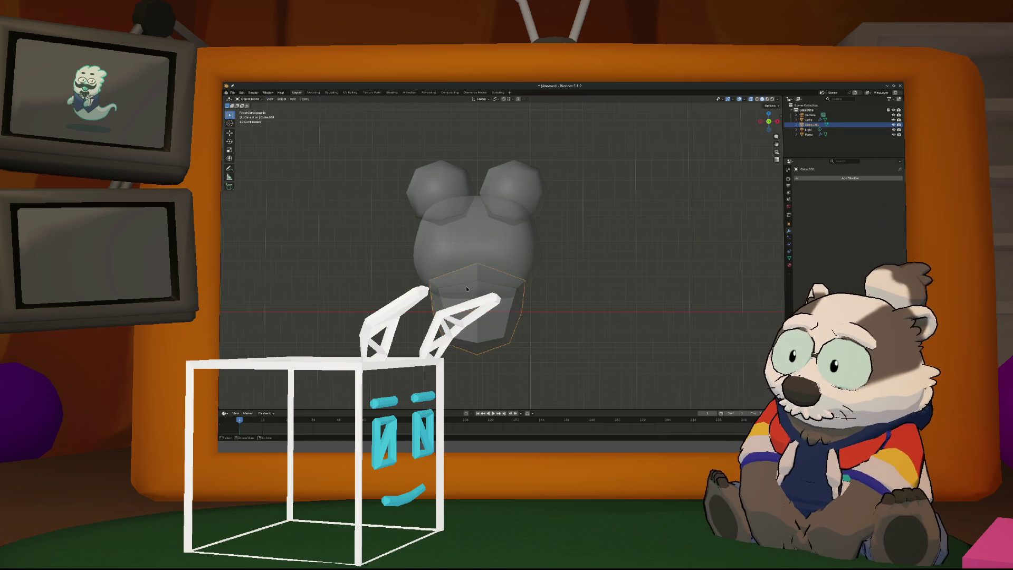
{"action": "left_click", "coordinate": [812, 178]}
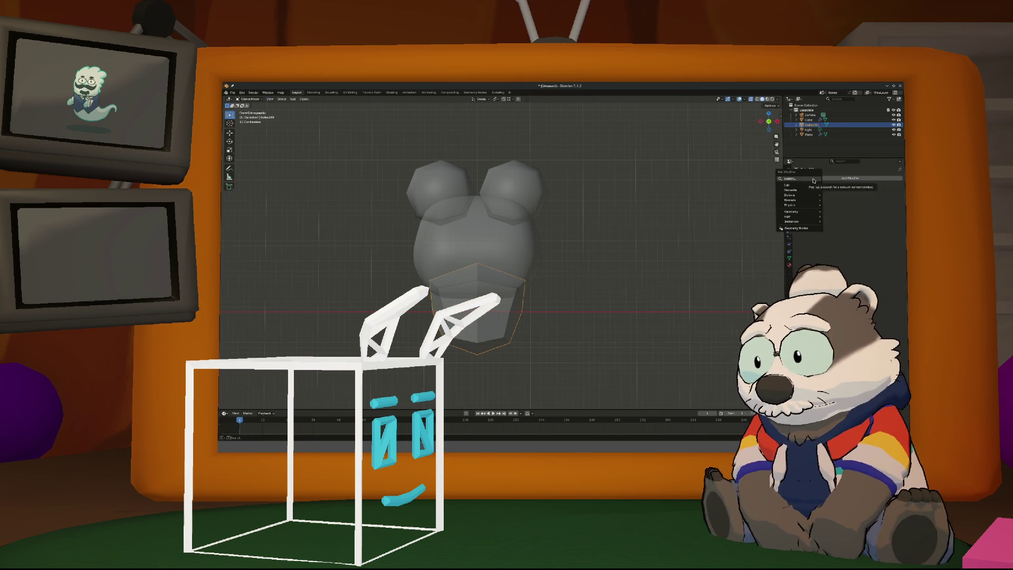
Add a Mirror modifier to the piece with the Plane as mirror object
{"action": "left_click", "coordinate": [812, 213]}
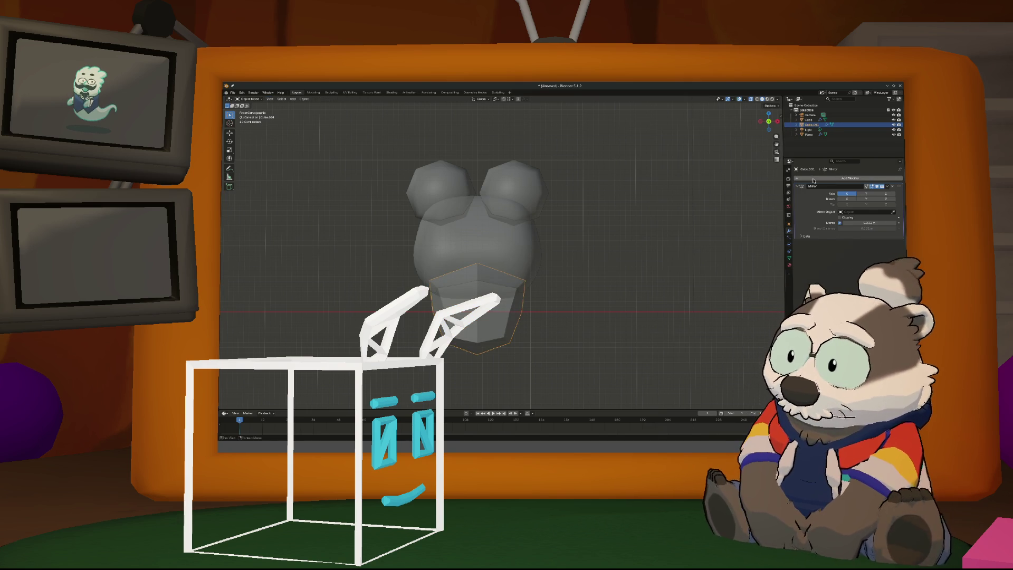
{"action": "left_click", "coordinate": [892, 212]}
{"action": "left_click", "coordinate": [504, 243]}
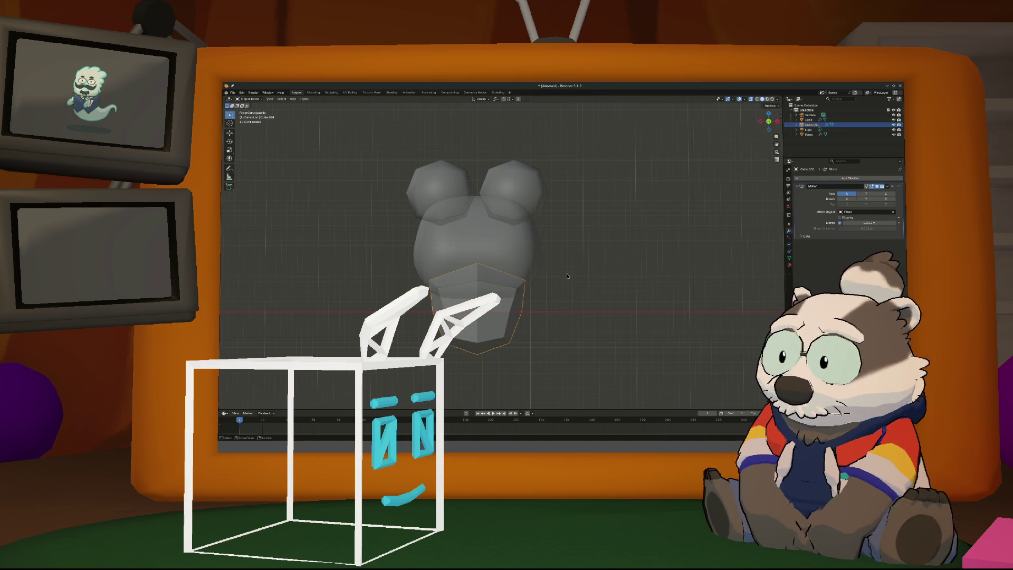
{"action": "key", "text": "ctrl+Tab"}
Shrink, move right of centre and rotate the piece into a pair of feet, then view from the side
{"action": "key", "text": "s"}
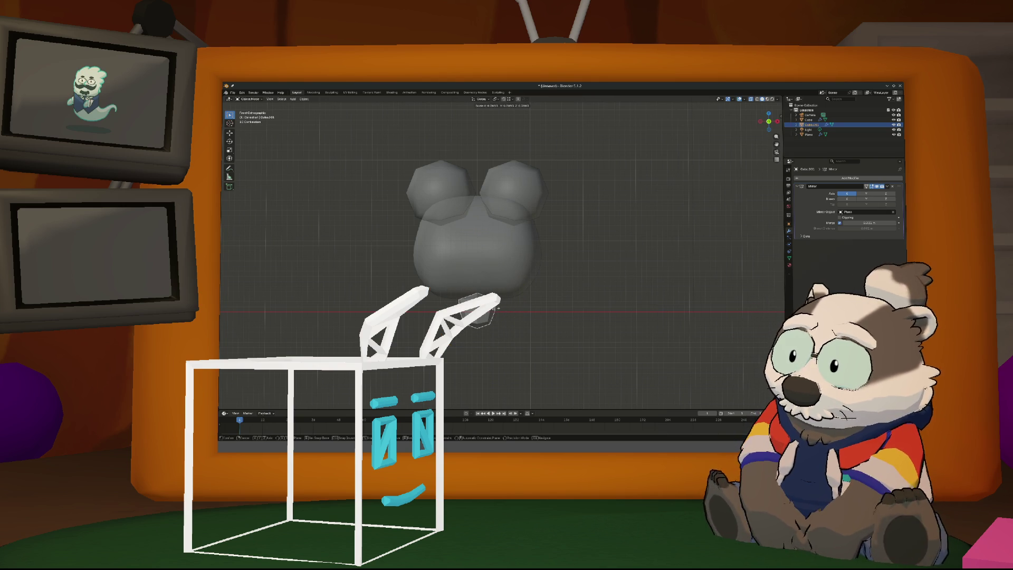
{"action": "left_click", "coordinate": [495, 318]}
{"action": "key", "text": "g"}
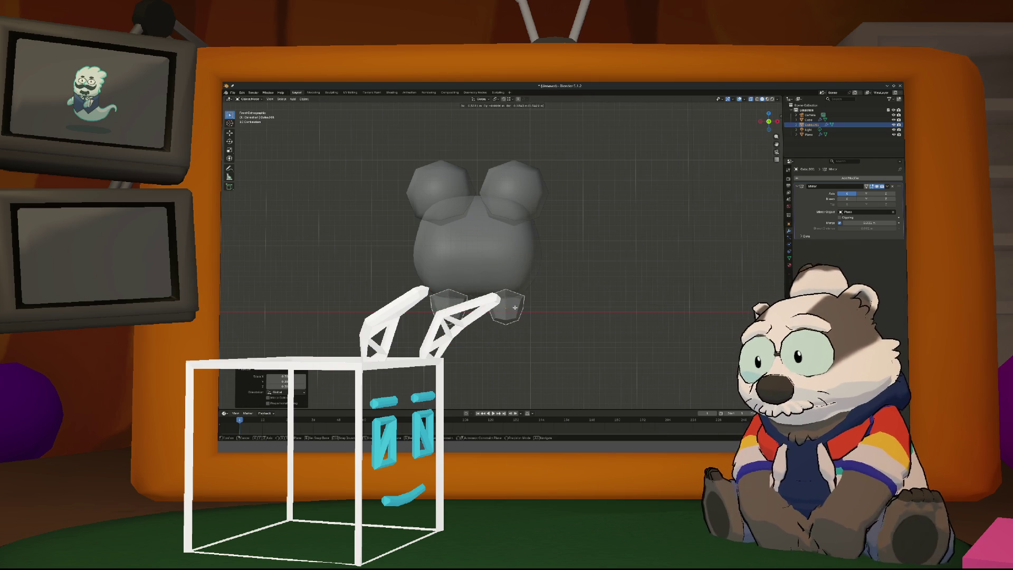
{"action": "left_click", "coordinate": [532, 312]}
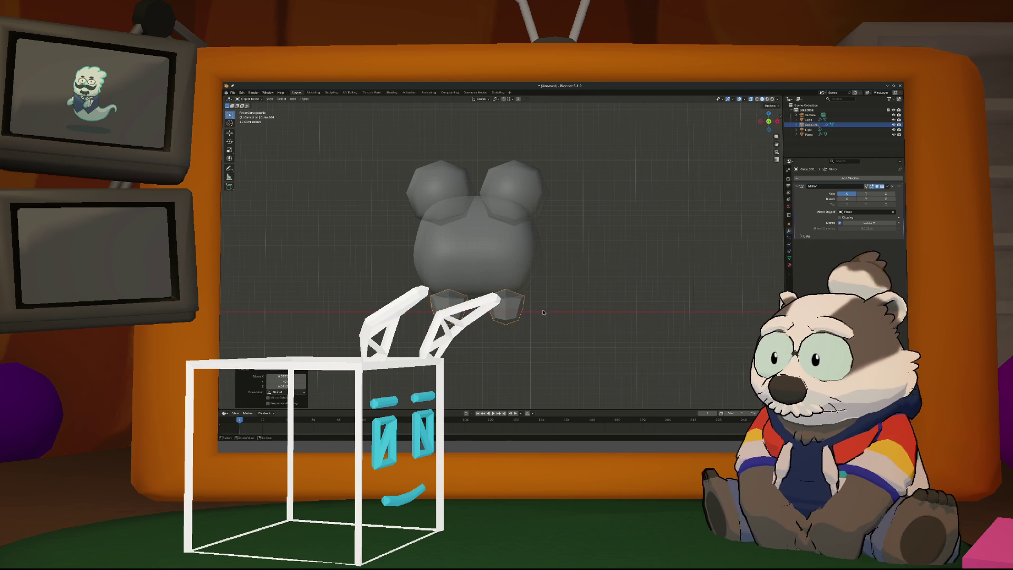
{"action": "key", "text": "r"}
{"action": "left_click", "coordinate": [530, 309]}
{"action": "key", "text": "g"}
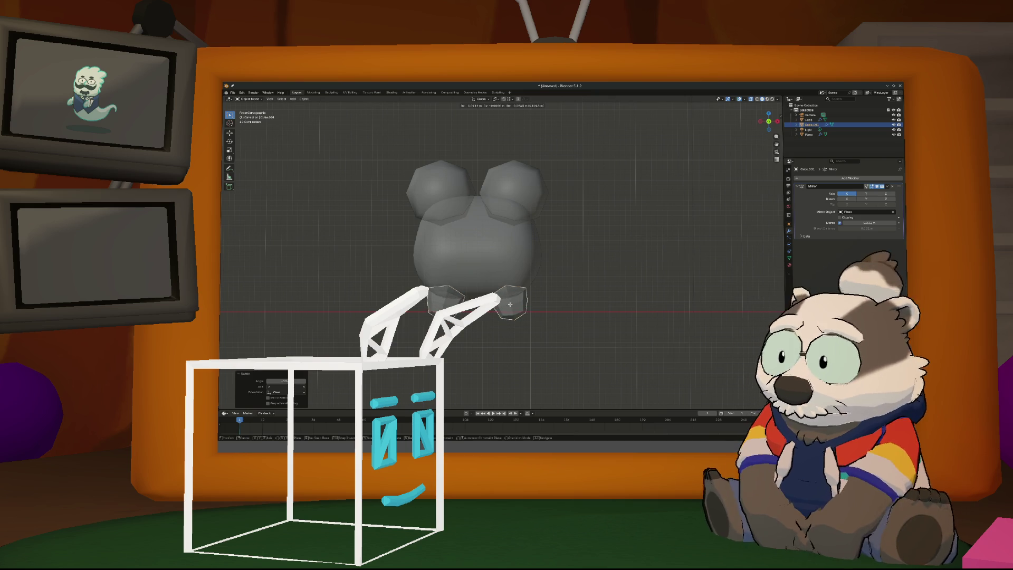
{"action": "left_click", "coordinate": [507, 305]}
{"action": "key", "text": "KP_3"}
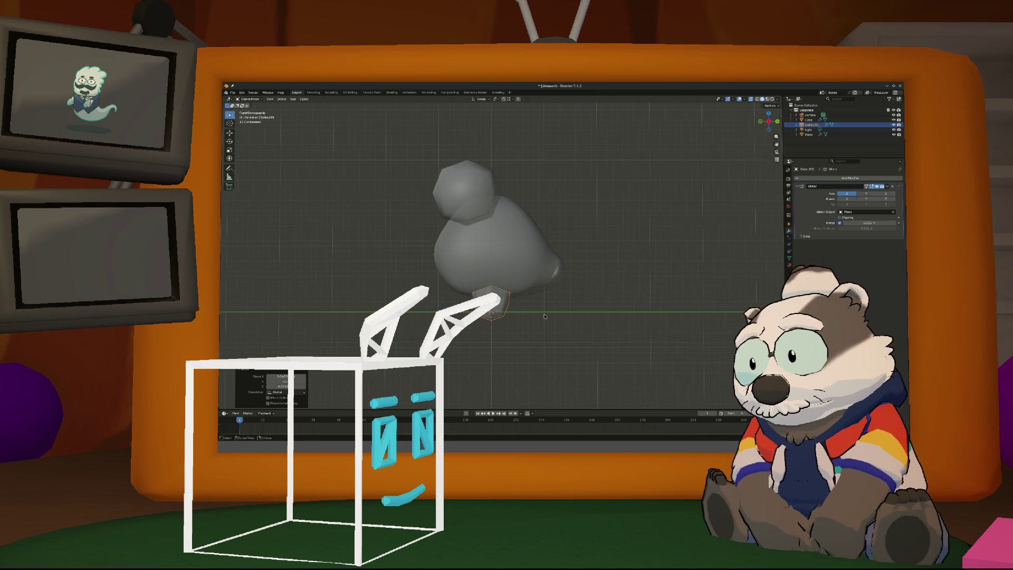
Resize the feet and move them vertically along Z to tuck under the body
{"action": "key", "text": "s"}
{"action": "left_click", "coordinate": [523, 310]}
{"action": "mouse_move", "coordinate": [523, 310]}
{"action": "middle_mouse_down"}
{"action": "mouse_move", "coordinate": [560, 307]}
{"action": "mouse_move", "coordinate": [521, 309]}
{"action": "mouse_move", "coordinate": [555, 315]}
{"action": "middle_mouse_up"}
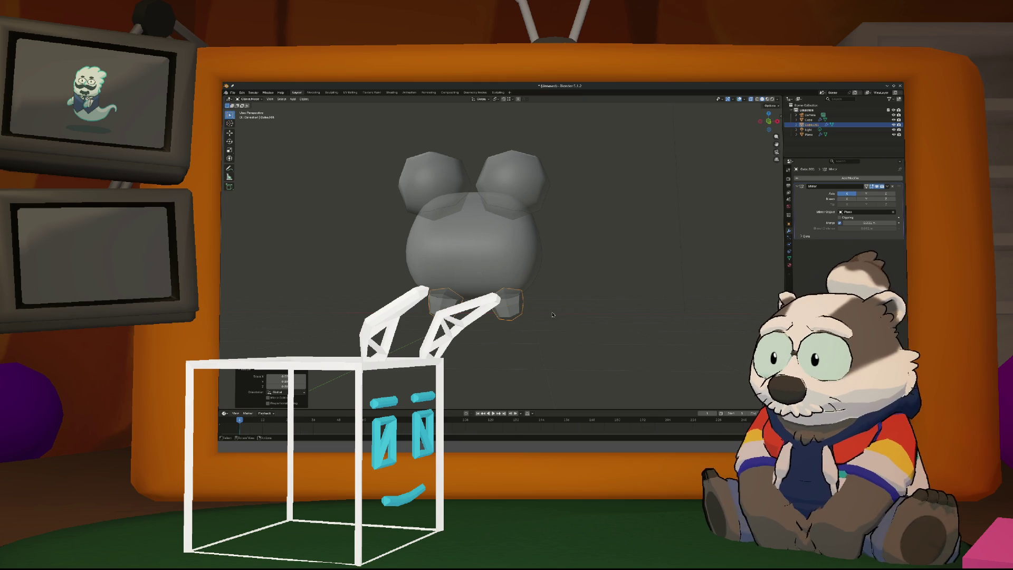
{"action": "key", "text": "g"}
{"action": "key", "text": "z"}
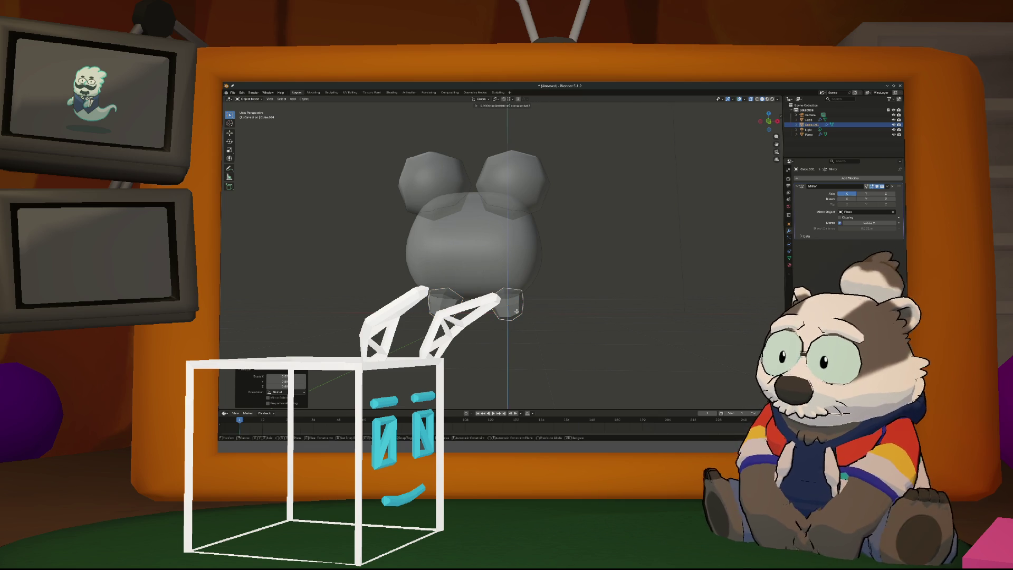
{"action": "key", "text": "KP_1"}
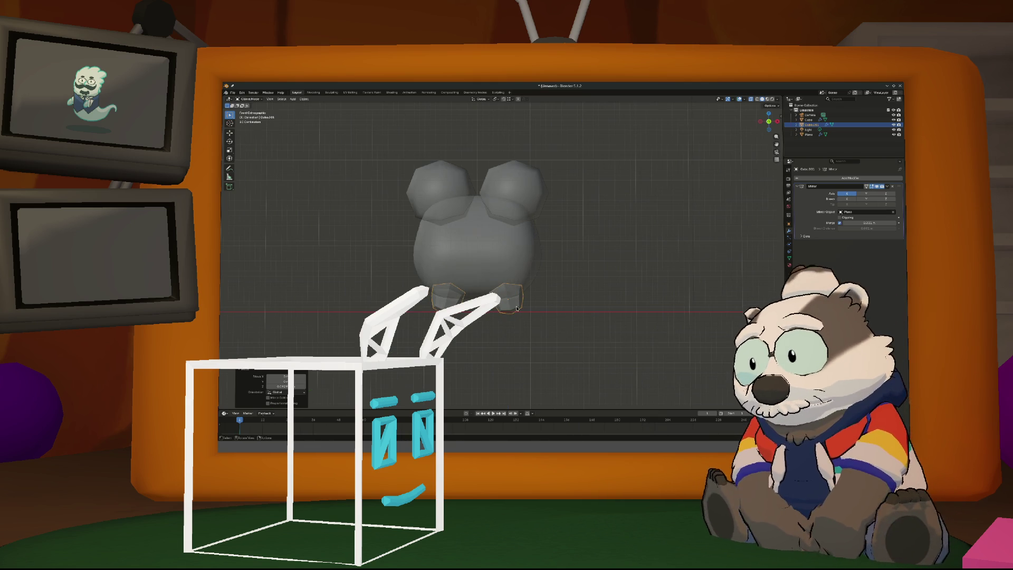
{"action": "left_click", "coordinate": [516, 304]}
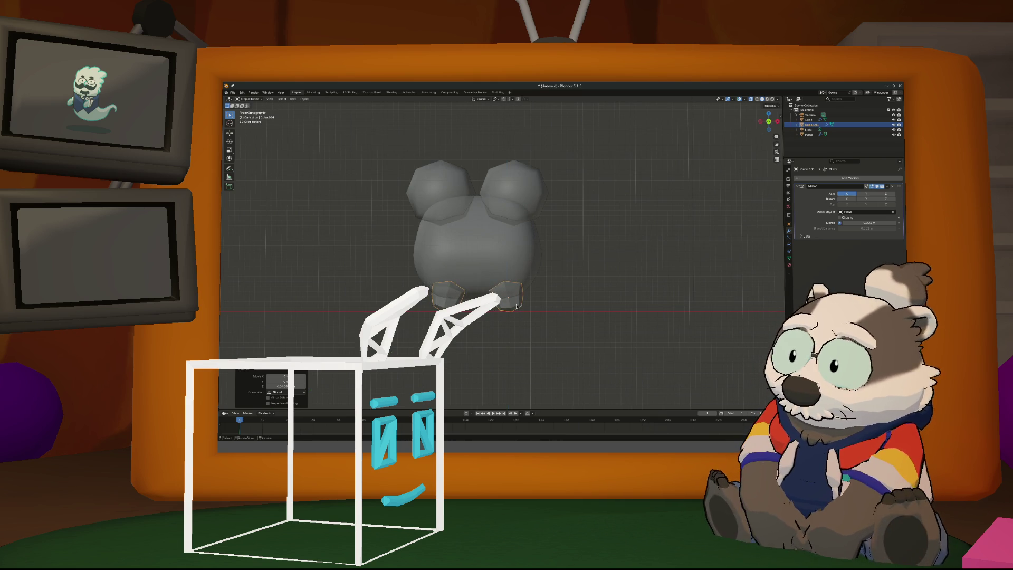
{"action": "left_click", "coordinate": [536, 293]}
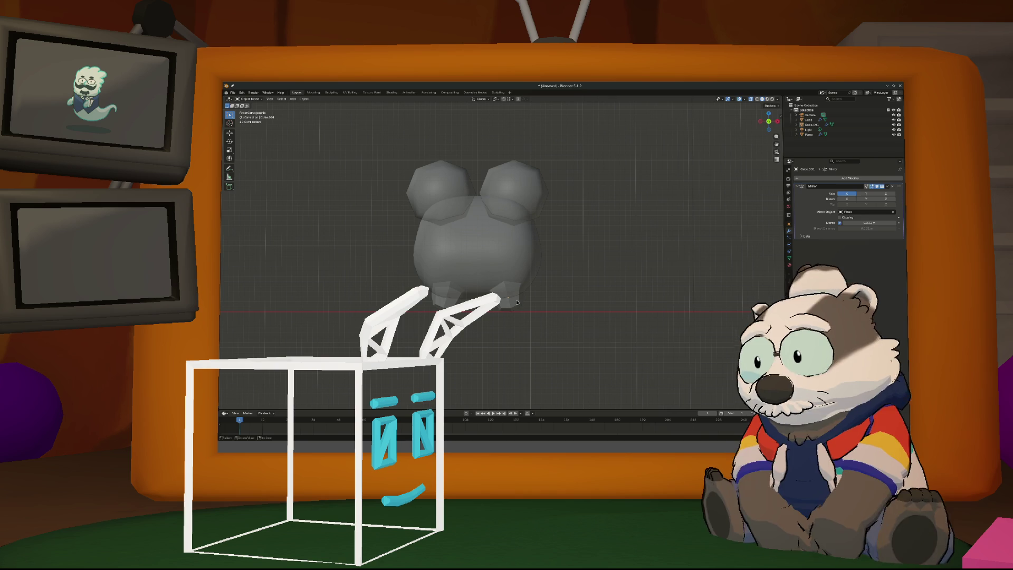
{"action": "left_click", "coordinate": [517, 304]}
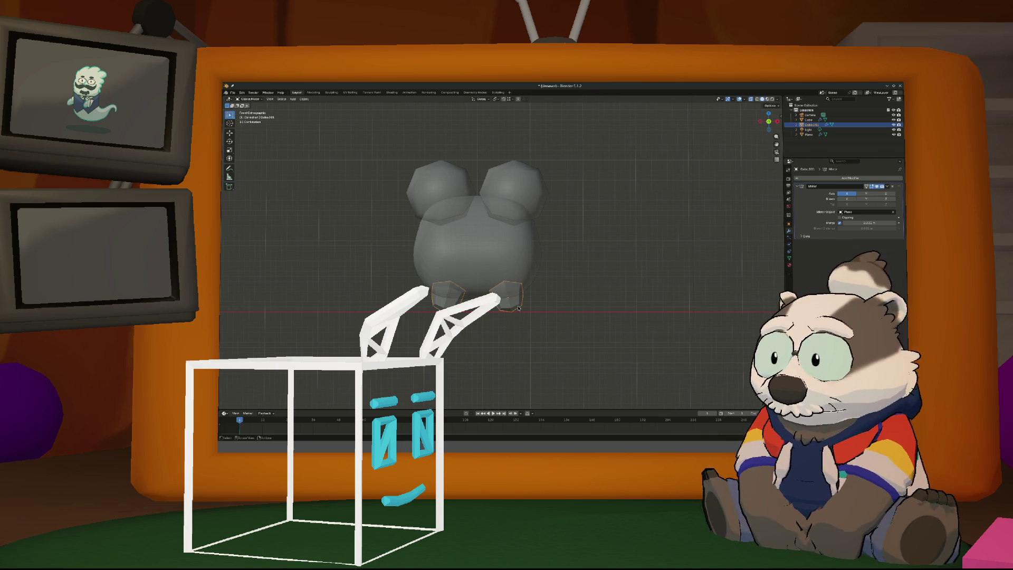
Select the Plane body and add Subdivision Surface smoothing with Ctrl+1
{"action": "right_click", "coordinate": [517, 307]}
{"action": "left_click", "coordinate": [557, 315]}
{"action": "mouse_move", "coordinate": [557, 314]}
{"action": "middle_mouse_down"}
{"action": "mouse_move", "coordinate": [591, 312]}
{"action": "mouse_move", "coordinate": [527, 298]}
{"action": "mouse_move", "coordinate": [540, 310]}
{"action": "middle_mouse_up"}
{"action": "key", "text": "ctrl+Tab"}
{"action": "key", "text": "Escape"}
{"action": "left_click", "coordinate": [498, 235]}
{"action": "key", "text": "ctrl+1"}
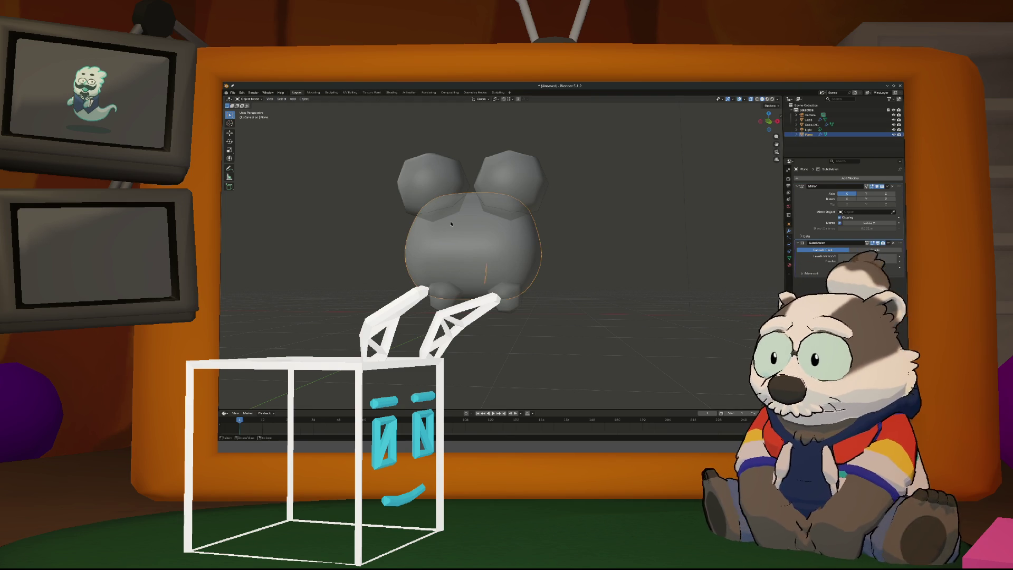
Add another new cube mesh to the scene
{"action": "left_click", "coordinate": [293, 98]}
{"action": "mouse_move", "coordinate": [303, 105]}
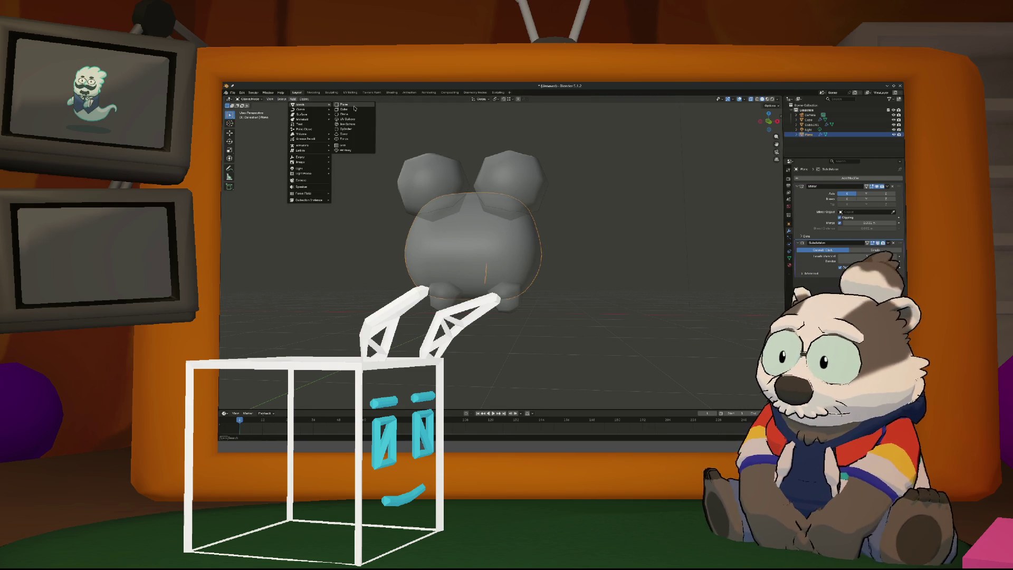
{"action": "left_click", "coordinate": [343, 109]}
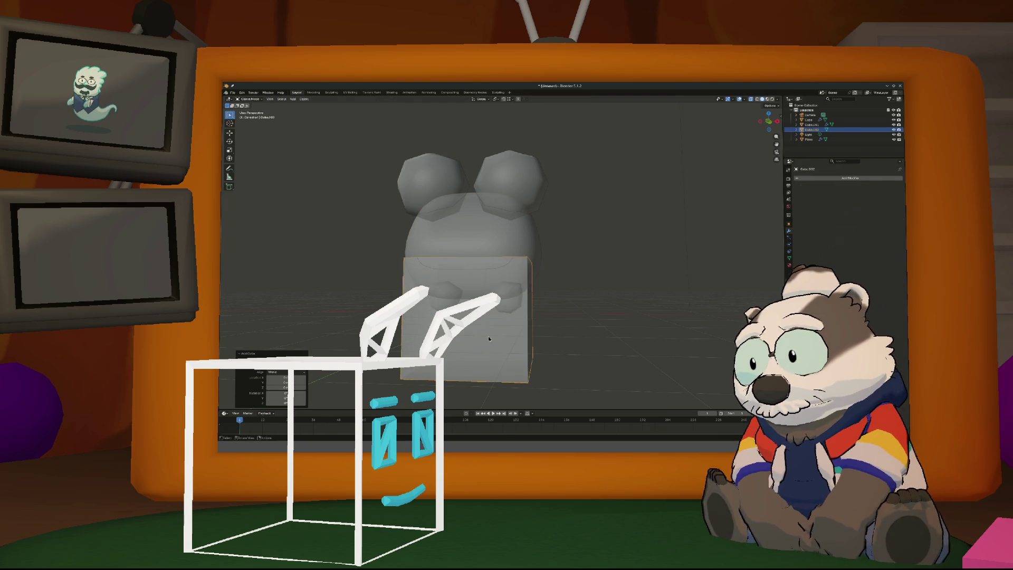
Add a Subdivision Surface modifier to the cube via 'subdiv' search and apply it
{"action": "left_click", "coordinate": [815, 182]}
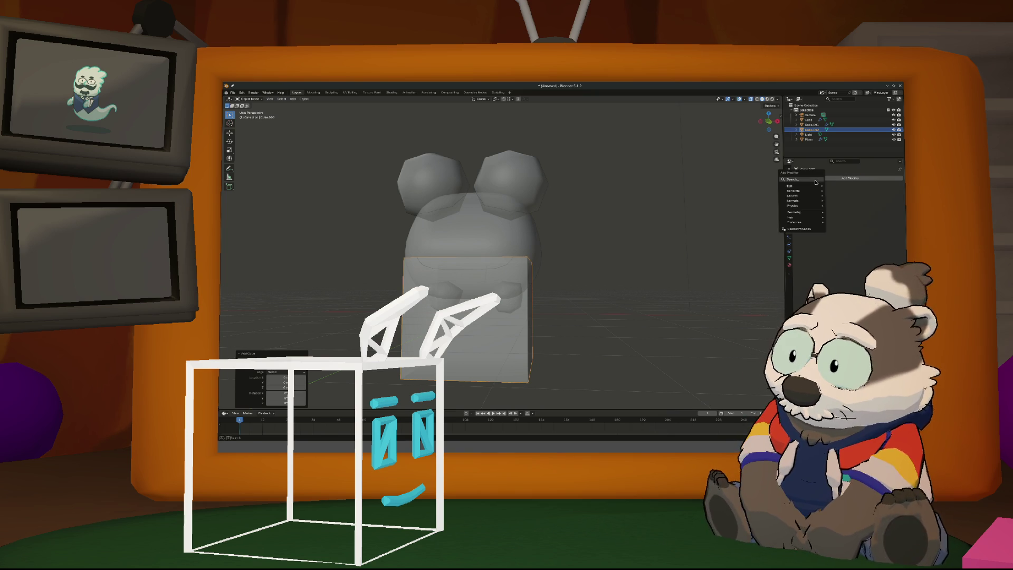
{"action": "left_click", "coordinate": [856, 178]}
{"action": "type", "text": "subdiv"}
{"action": "key", "text": "Return"}
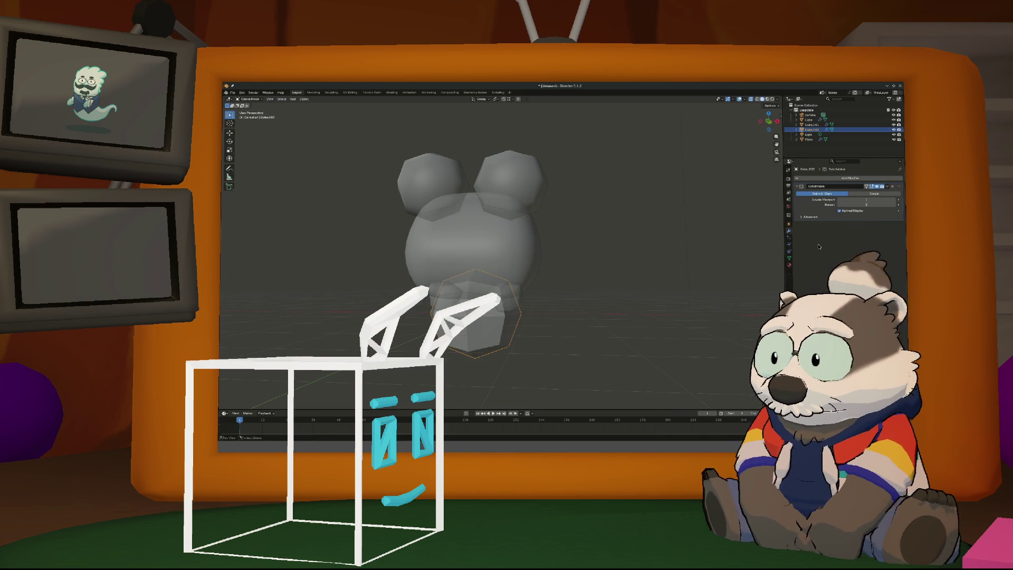
{"action": "key", "text": "ctrl+a"}
{"action": "key", "text": "ctrl+Tab"}
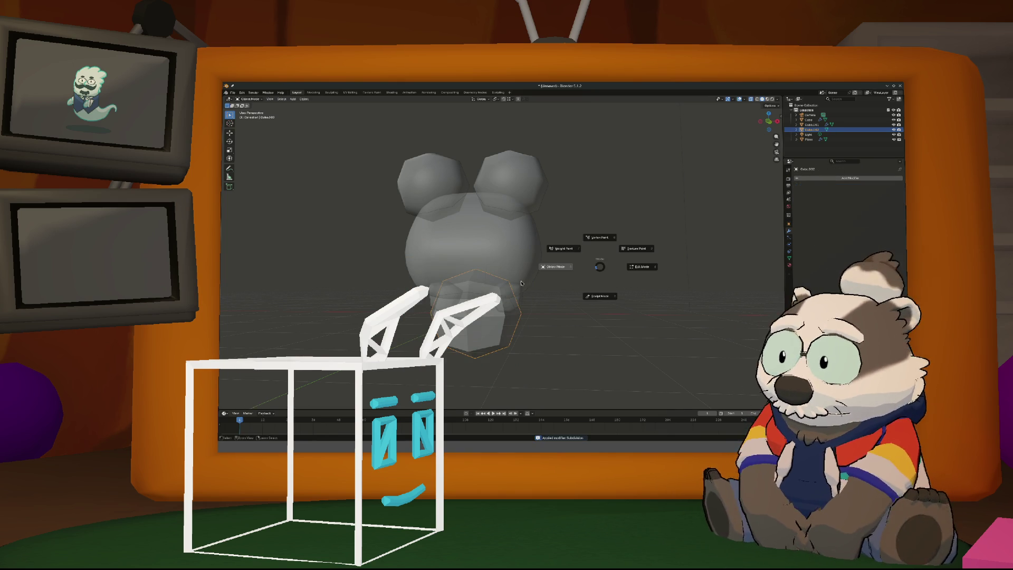
In front view, move the ball up and right of the body and shrink it
{"action": "left_click", "coordinate": [517, 289]}
{"action": "key", "text": "KP_1"}
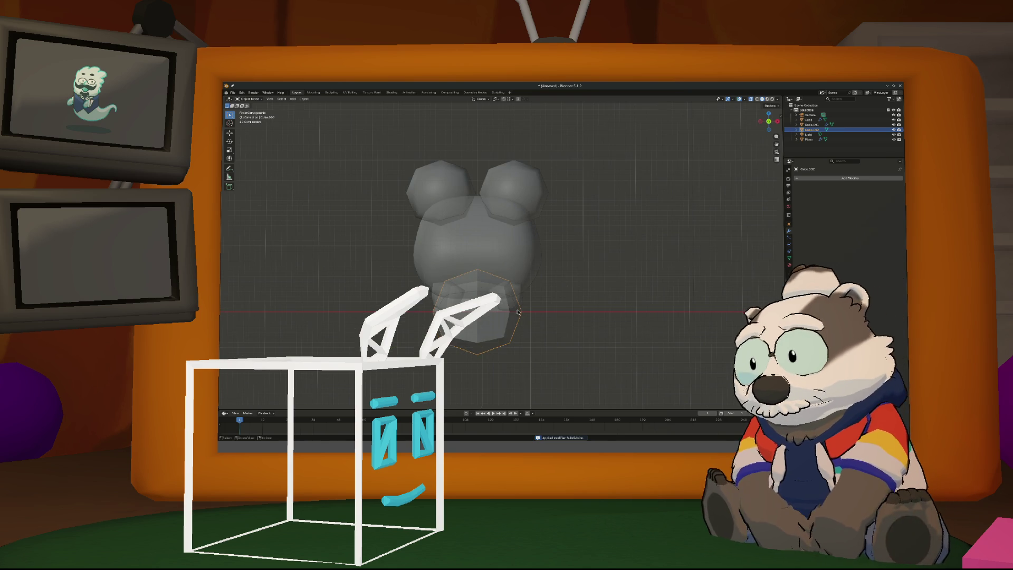
{"action": "key", "text": "g"}
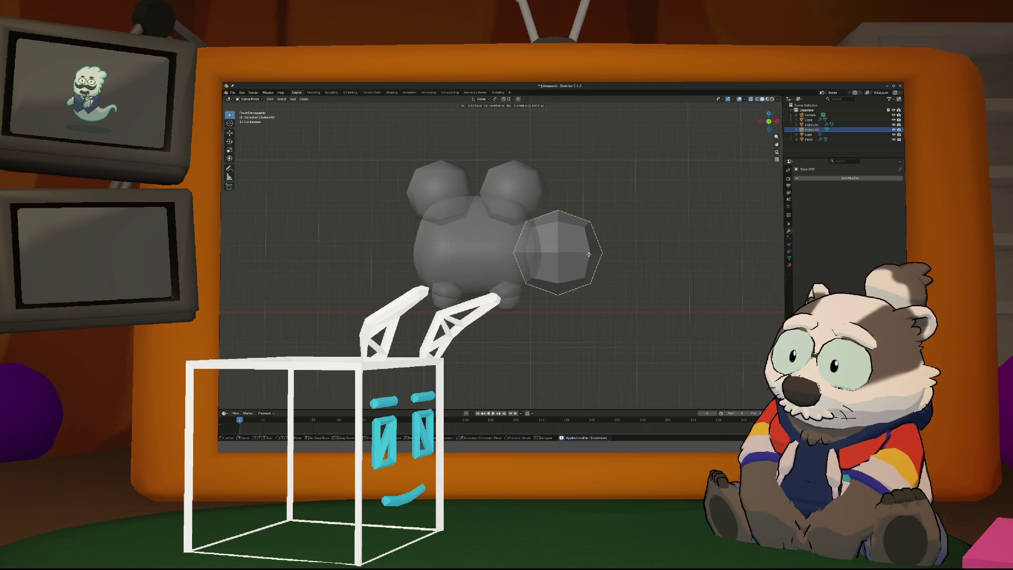
{"action": "left_click", "coordinate": [589, 254]}
{"action": "key", "text": "s"}
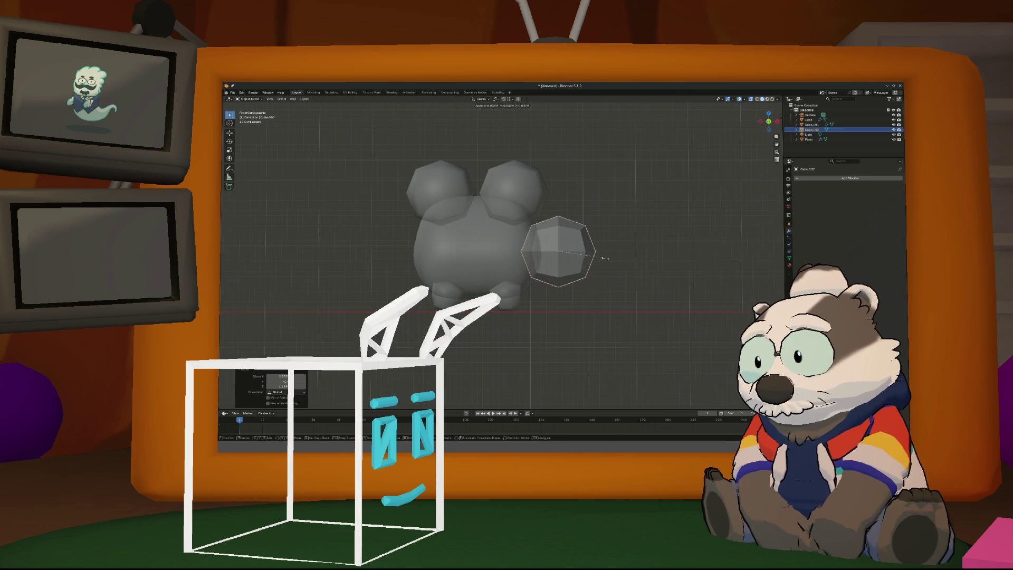
{"action": "left_click", "coordinate": [584, 258]}
Add a Mirror modifier to the ball with the Plane as mirror object
{"action": "left_click", "coordinate": [824, 178]}
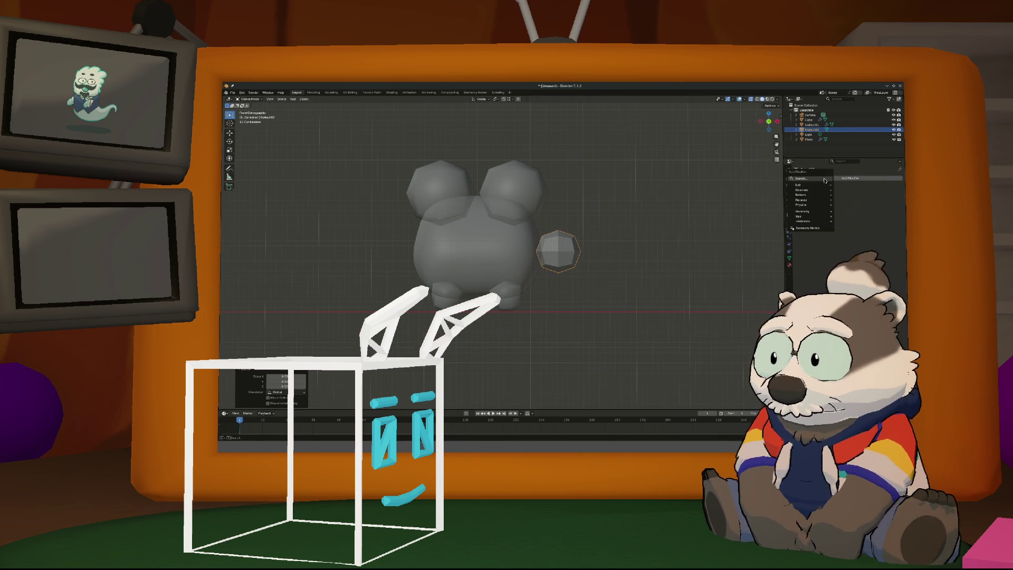
{"action": "type", "text": "mirr"}
{"action": "key", "text": "Return"}
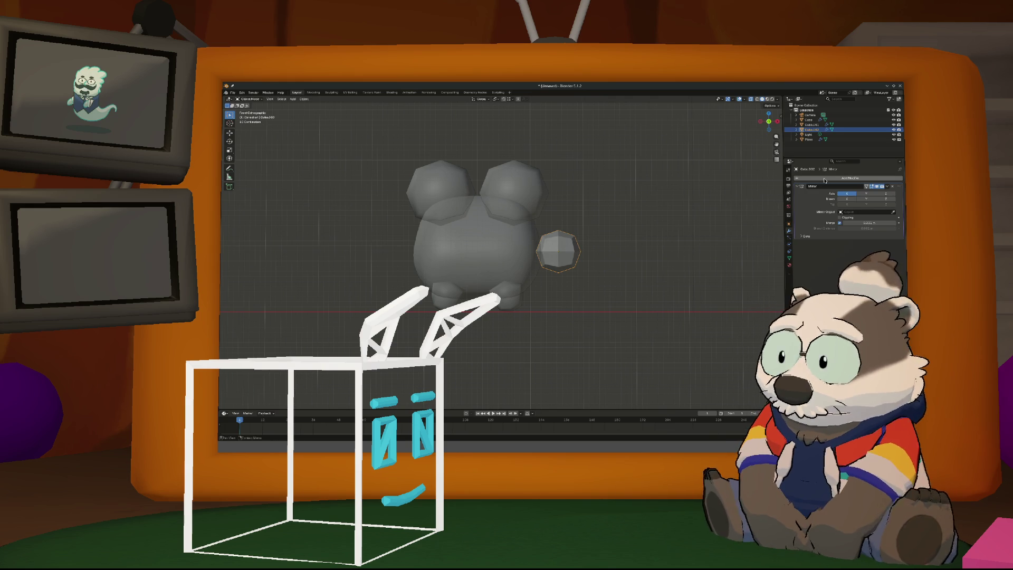
{"action": "left_click", "coordinate": [892, 212]}
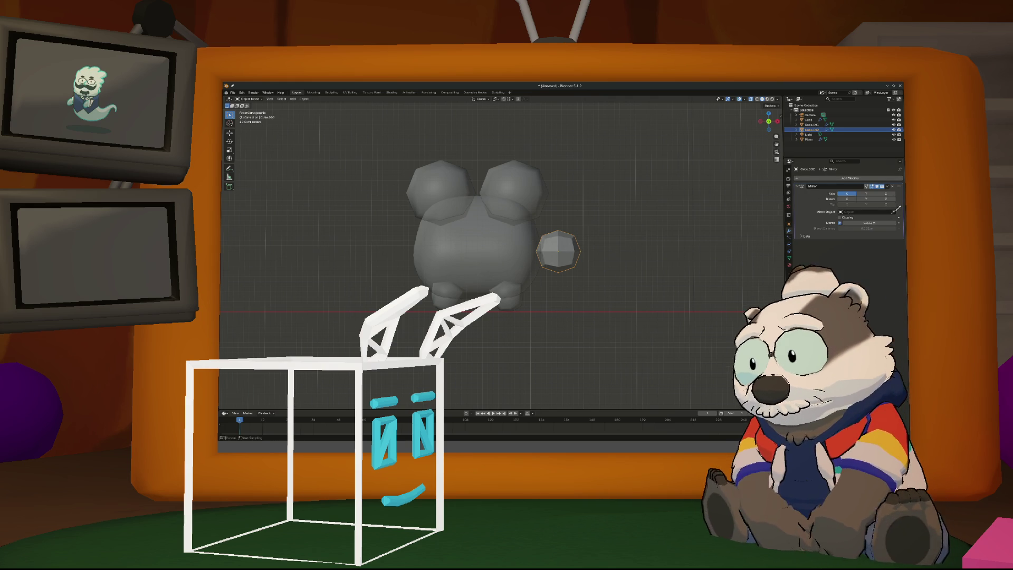
{"action": "left_click", "coordinate": [563, 255]}
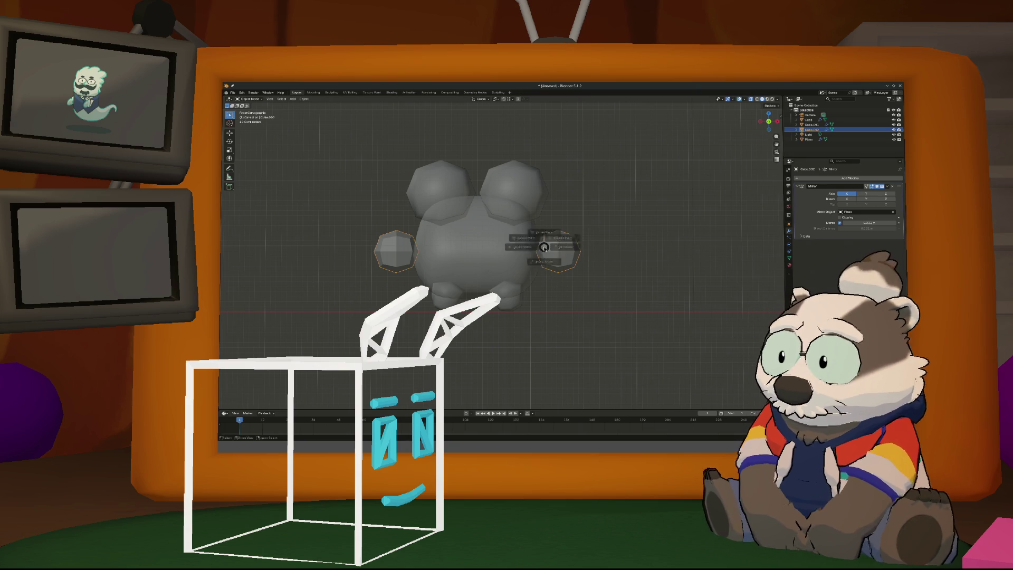
{"action": "key", "text": "Tab"}
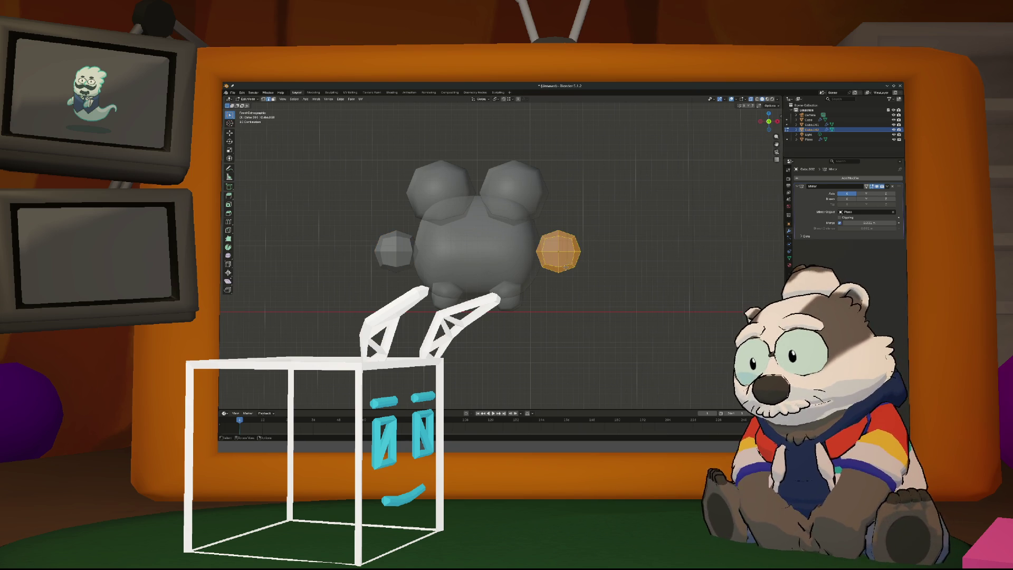
Box-select the arm's inner faces and pull them in to lengthen the arm, slightly enlarging them
{"action": "key", "text": "b"}
{"action": "left_click_drag", "start_coordinate": [534, 227], "coordinate": [549, 279]}
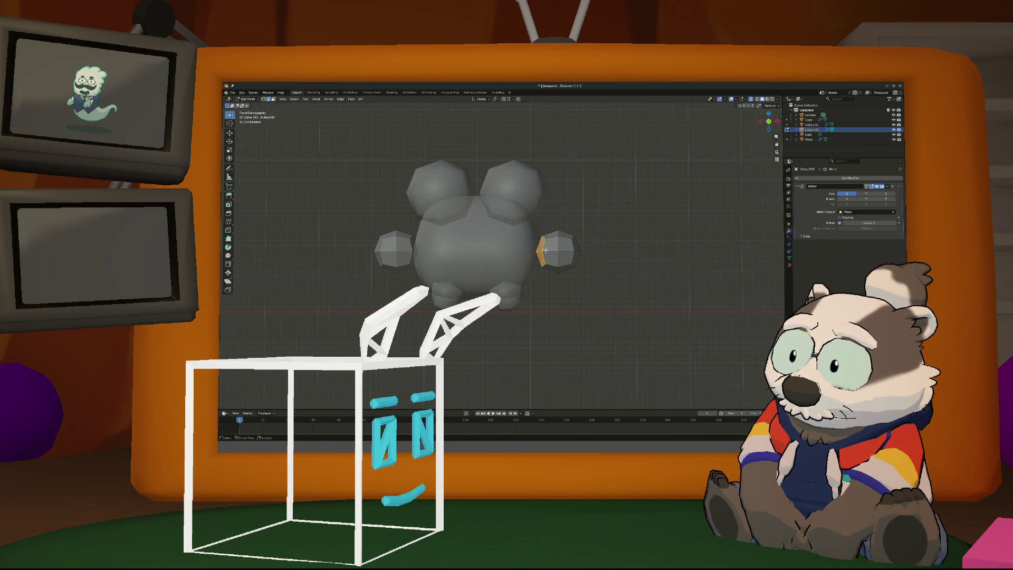
{"action": "key", "text": "g"}
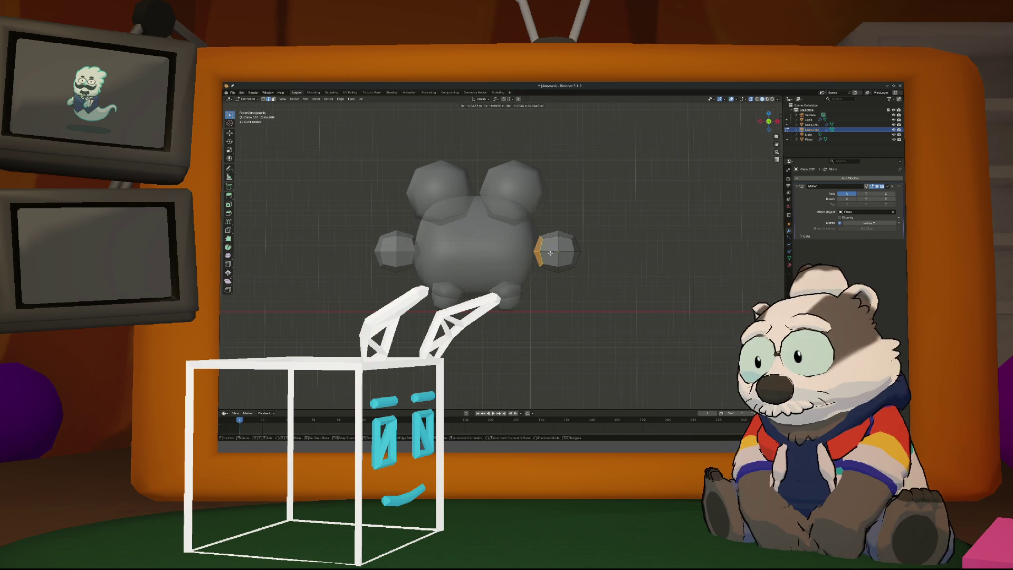
{"action": "left_click", "coordinate": [548, 262]}
{"action": "key", "text": "s"}
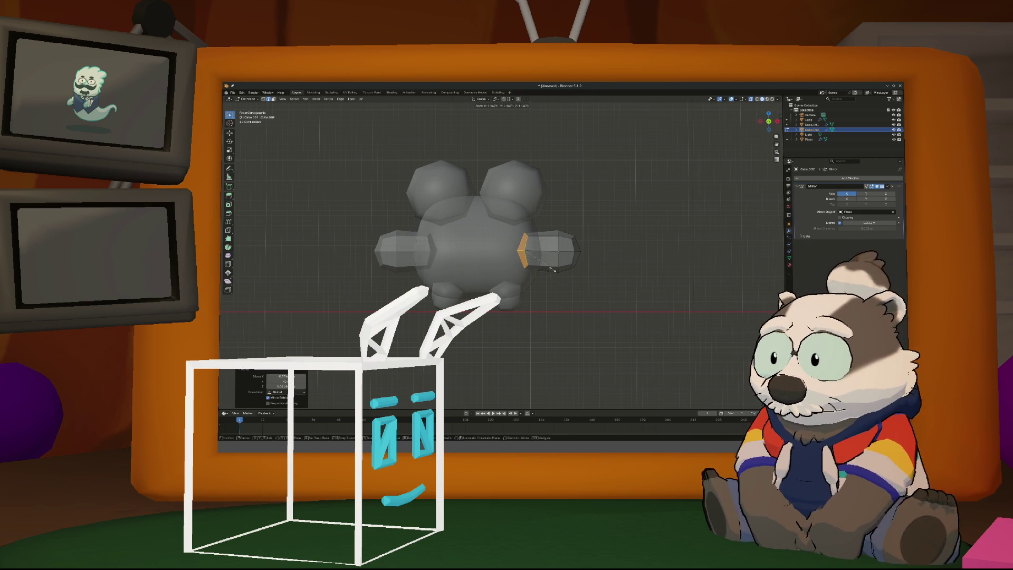
{"action": "left_click", "coordinate": [565, 277]}
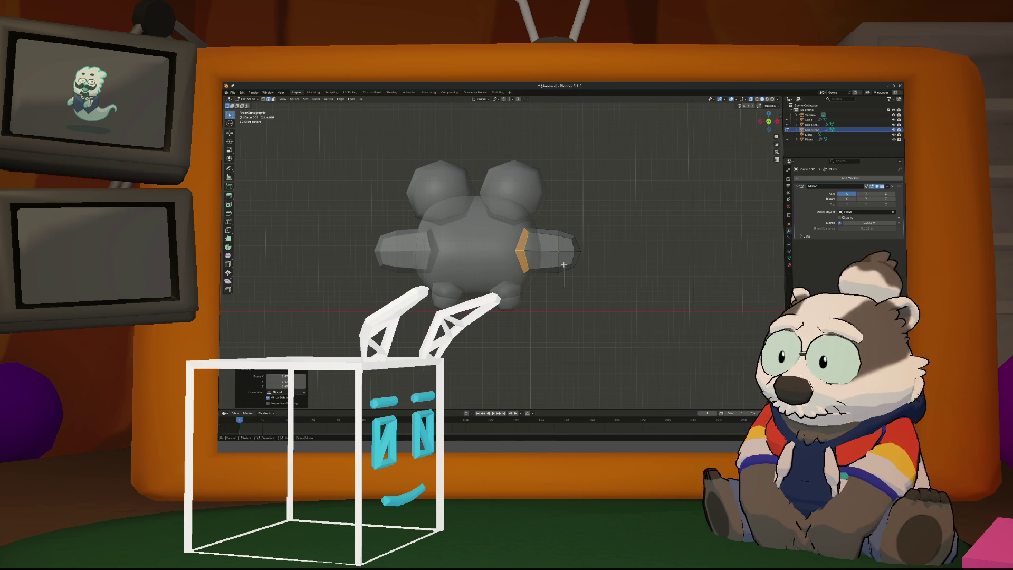
Resize again, edge-slide the loop, and shrink the outer tip to a point
{"action": "key", "text": "s"}
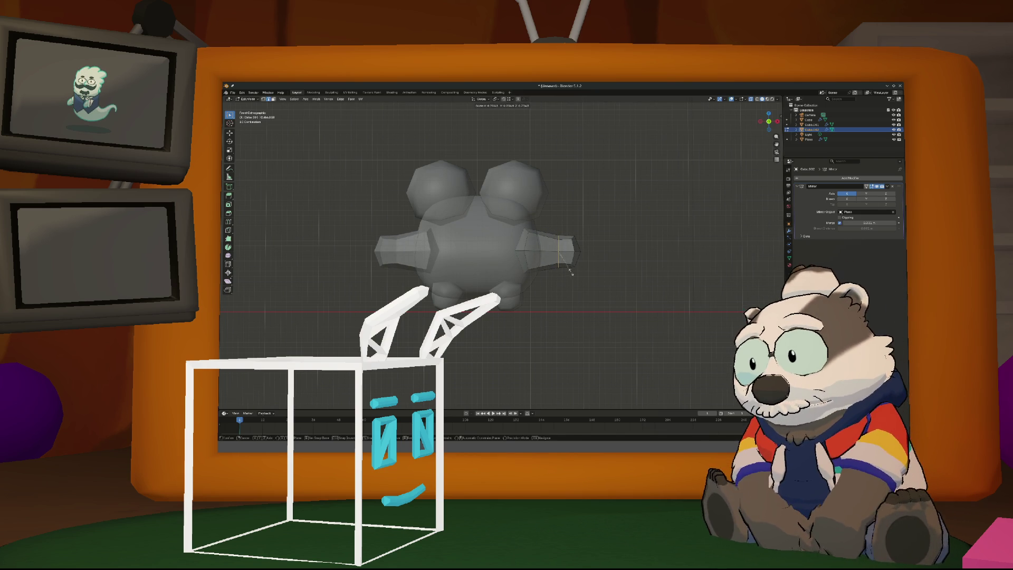
{"action": "left_click", "coordinate": [569, 270]}
{"action": "key", "text": "g"}
{"action": "key", "text": "g"}
{"action": "left_click", "coordinate": [565, 262]}
{"action": "left_click_drag", "start_coordinate": [596, 278], "coordinate": [562, 222]}
{"action": "key", "text": "s"}
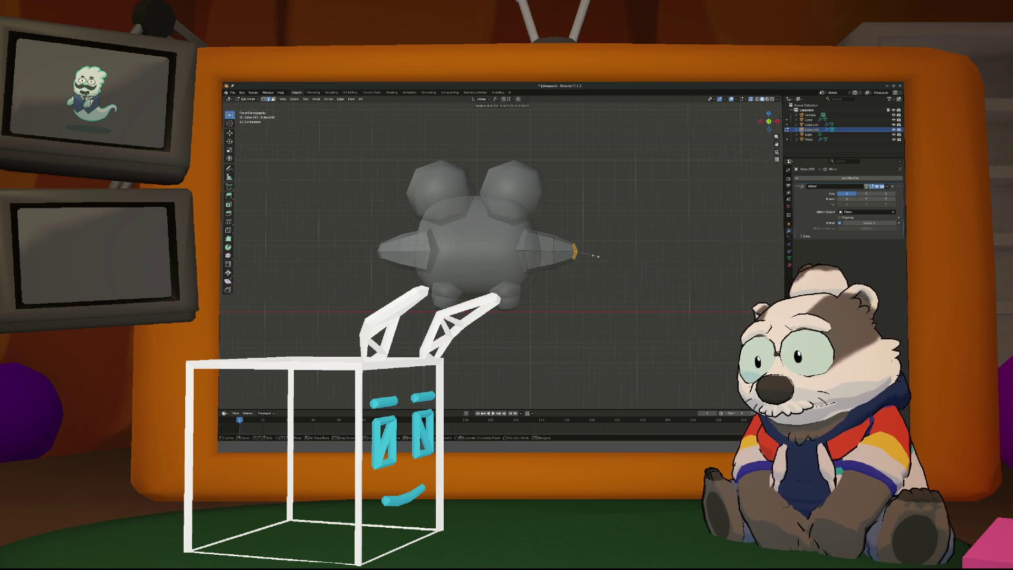
{"action": "left_click", "coordinate": [601, 256]}
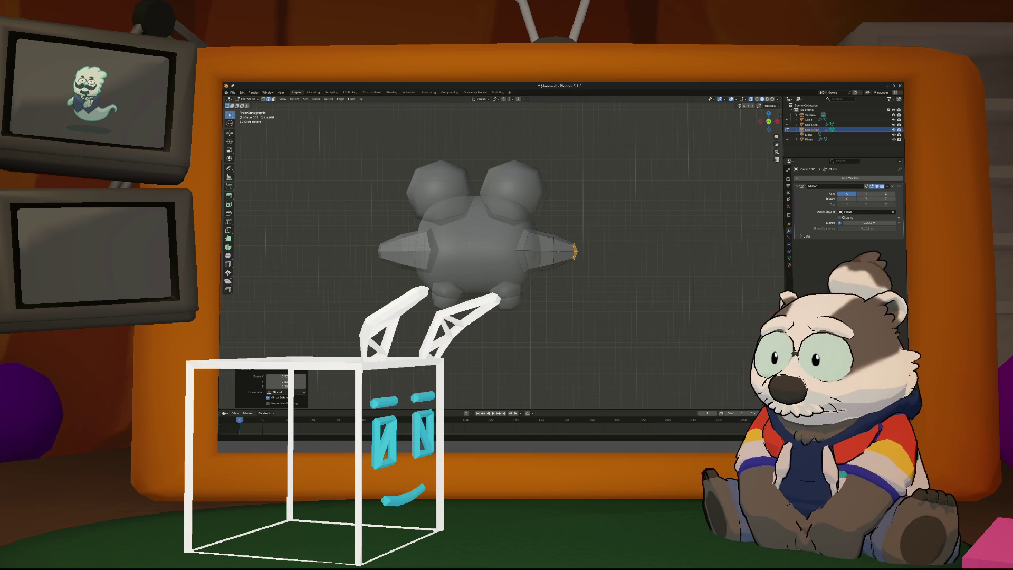
Shrink the side cone's tip face toward a point
{"action": "key", "text": "b"}
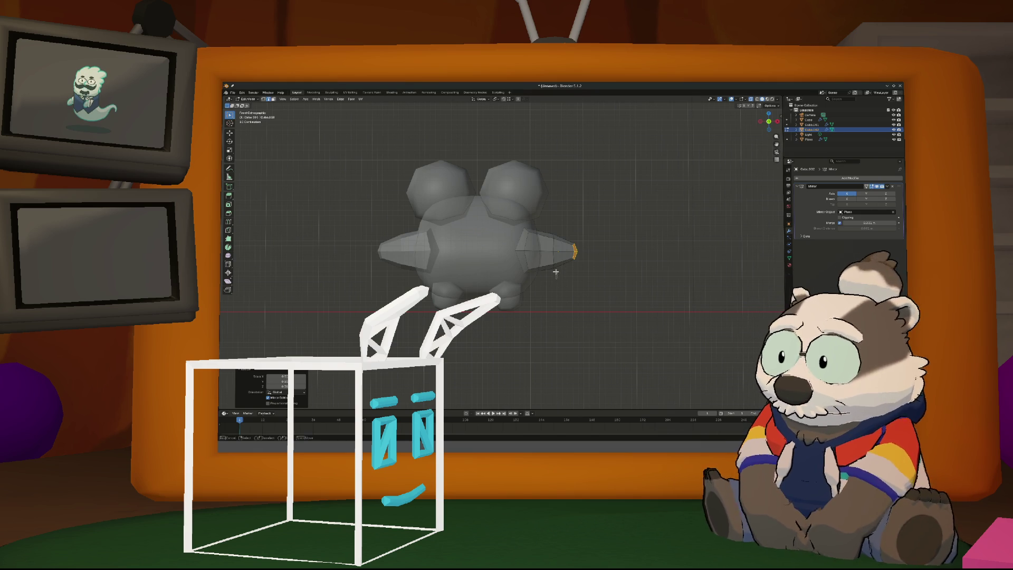
{"action": "mouse_move", "coordinate": [556, 272]}
{"action": "middle_mouse_down"}
{"action": "mouse_move", "coordinate": [537, 258]}
{"action": "mouse_move", "coordinate": [561, 254]}
{"action": "middle_mouse_up"}
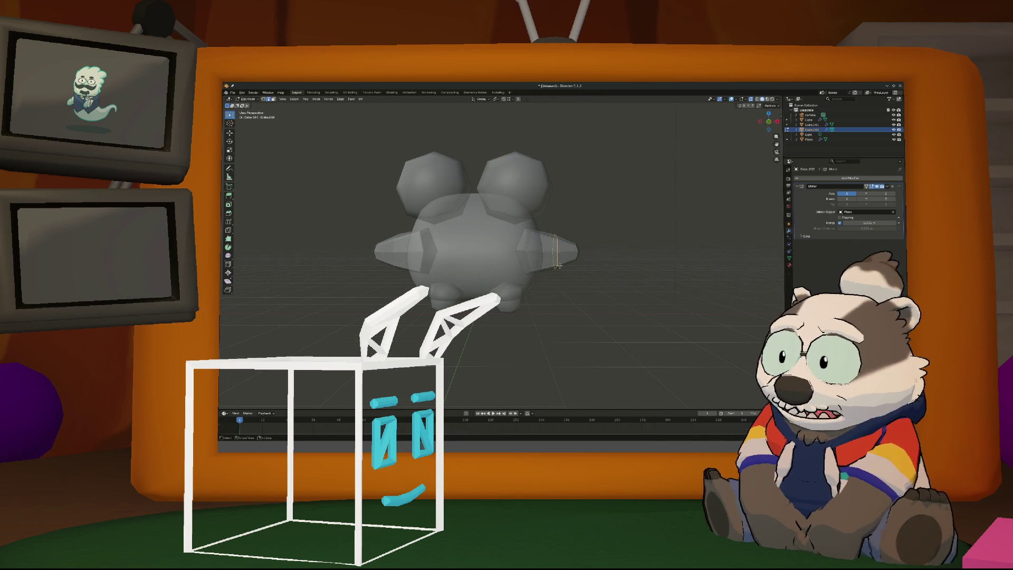
{"action": "key", "text": "e"}
{"action": "key", "text": "s"}
{"action": "left_click", "coordinate": [611, 257]}
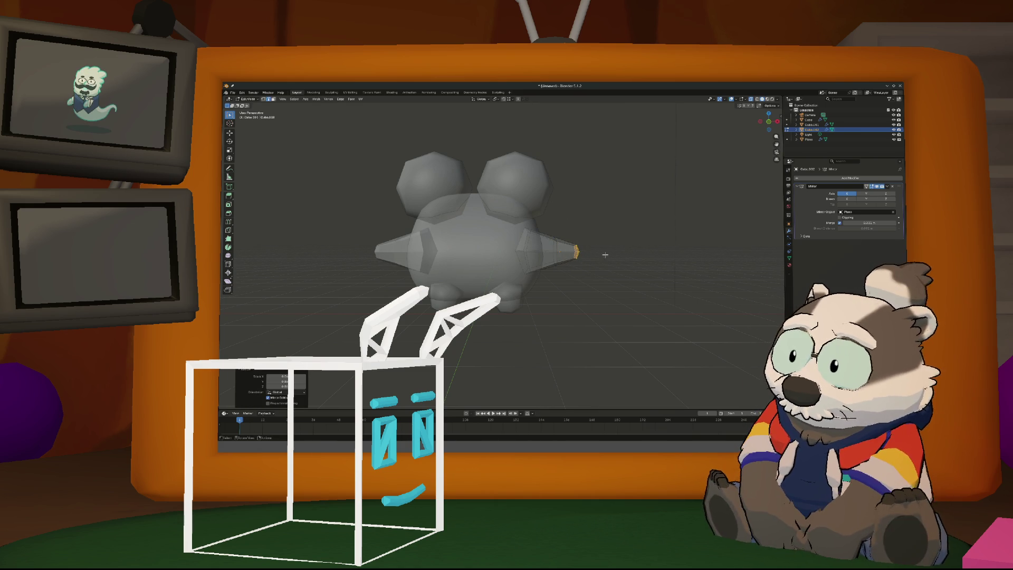
Rotate the whole side cone and scale it down smaller
{"action": "left_click_drag", "start_coordinate": [484, 210], "coordinate": [484, 210]}
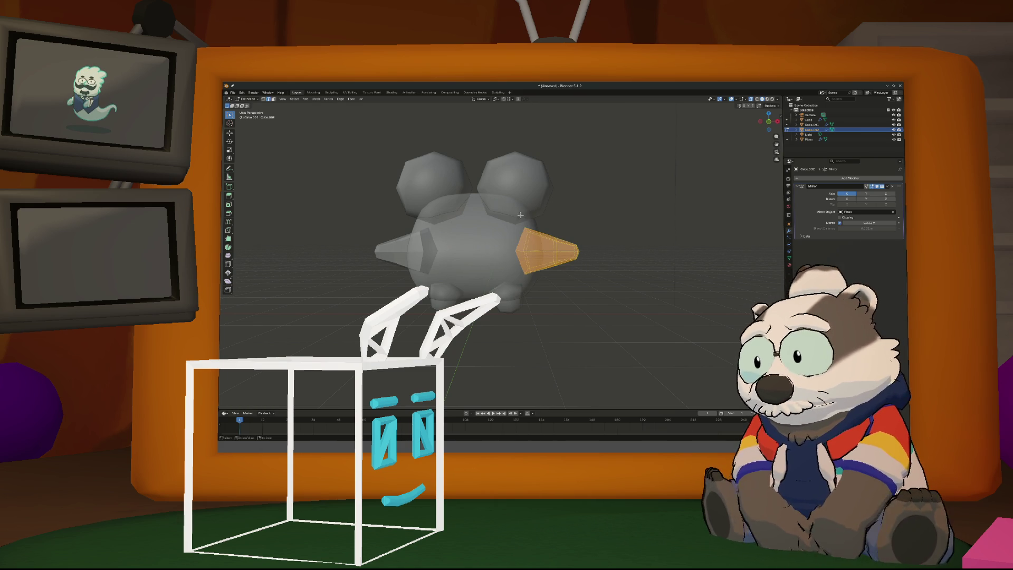
{"action": "key", "text": "r"}
{"action": "left_click", "coordinate": [652, 270]}
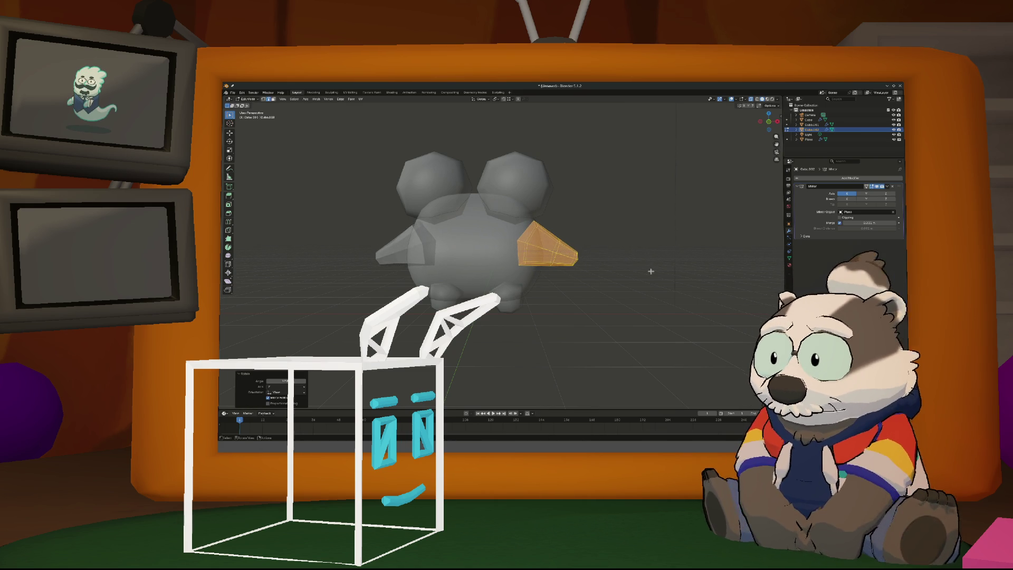
{"action": "middle_click_drag", "start_coordinate": [573, 253], "coordinate": [559, 251]}
{"action": "key", "text": "s"}
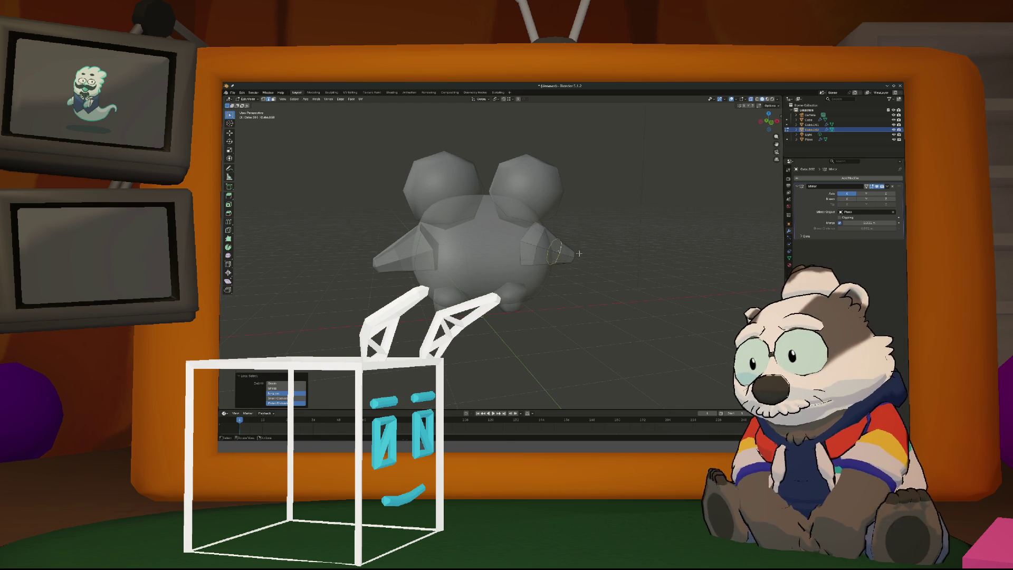
{"action": "left_click", "coordinate": [583, 253]}
{"action": "middle_click_drag", "start_coordinate": [583, 252], "coordinate": [543, 241]}
Move and angle the cone into its final arm position, checking it in front view
{"action": "left_click_drag", "start_coordinate": [540, 240], "coordinate": [592, 284]}
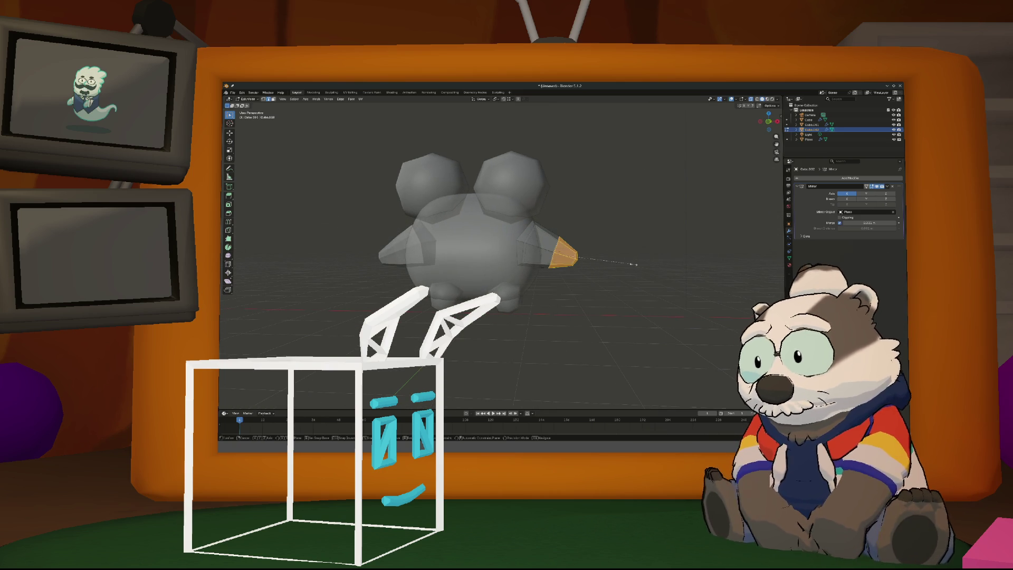
{"action": "key", "text": "g"}
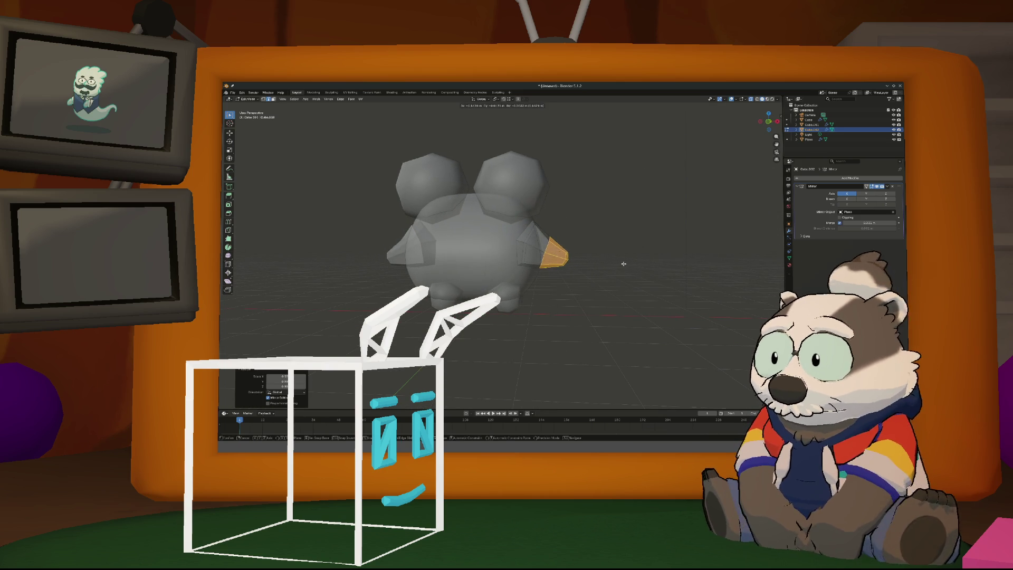
{"action": "left_click", "coordinate": [591, 278]}
{"action": "mouse_move", "coordinate": [572, 280]}
{"action": "middle_mouse_down"}
{"action": "mouse_move", "coordinate": [479, 284]}
{"action": "mouse_move", "coordinate": [577, 285]}
{"action": "middle_mouse_up"}
{"action": "left_click_drag", "start_coordinate": [586, 285], "coordinate": [499, 213]}
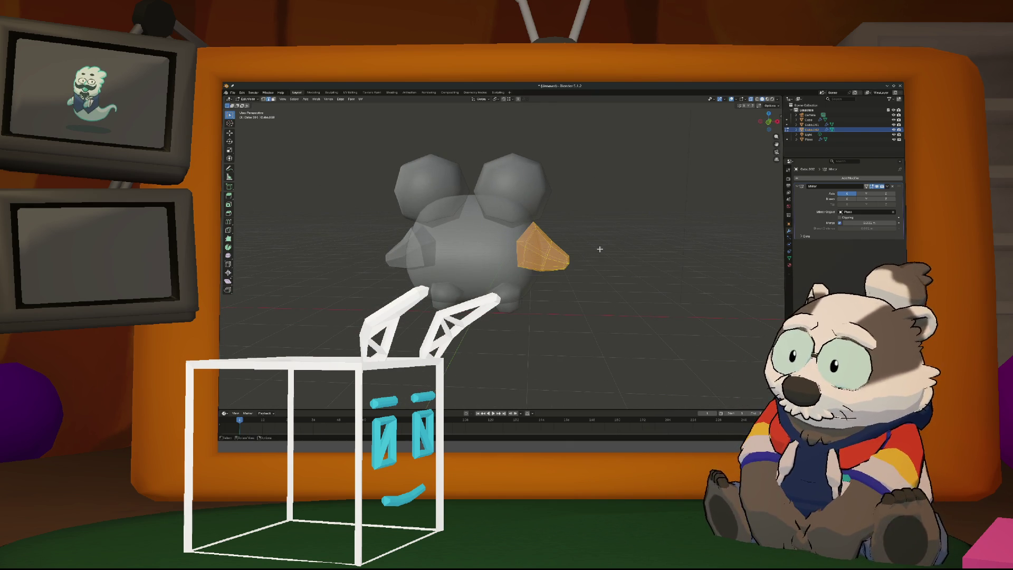
{"action": "key", "text": "g"}
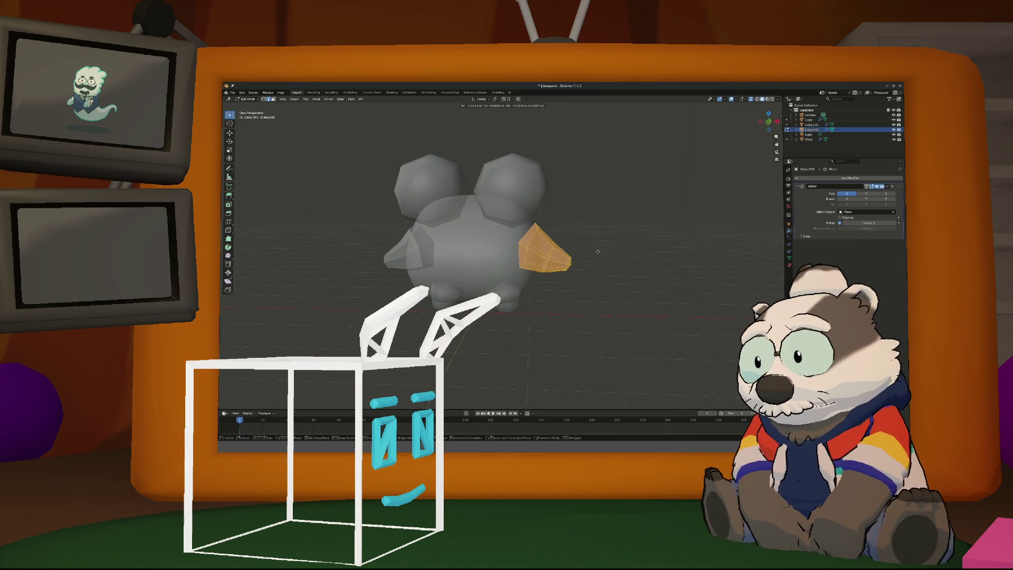
{"action": "key", "text": "r"}
{"action": "left_click", "coordinate": [598, 251]}
{"action": "key", "text": "g"}
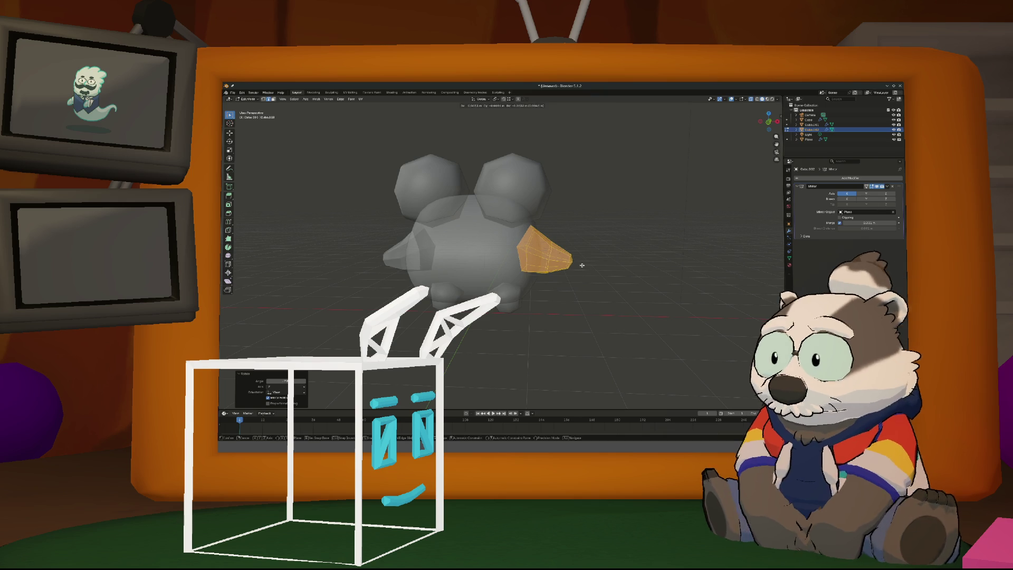
{"action": "left_click", "coordinate": [584, 266]}
{"action": "key", "text": "KP_1"}
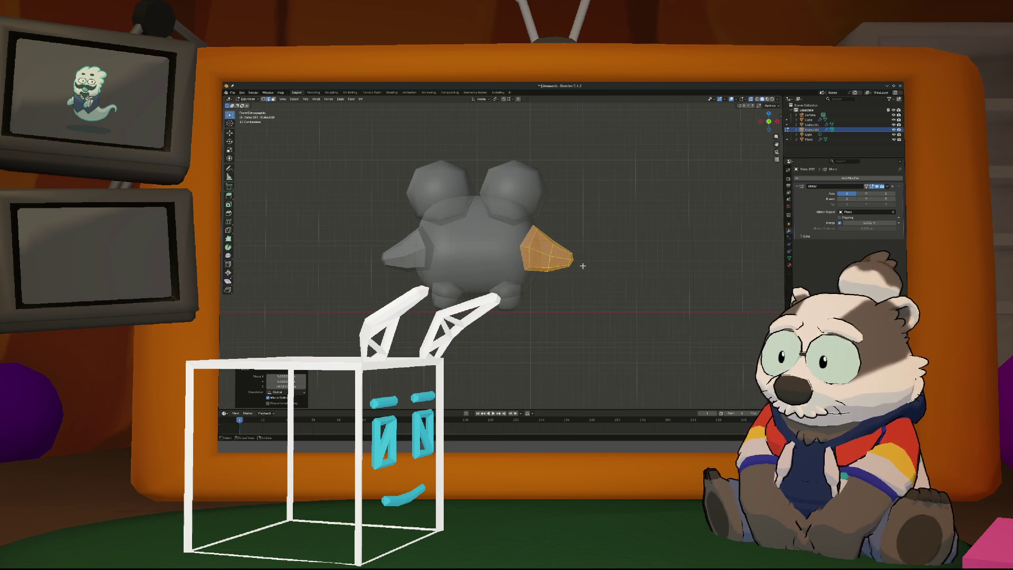
Apply Shade Smooth to the character in Object Mode and switch to the UV Editing workspace
{"action": "key", "text": "Tab"}
{"action": "right_click", "coordinate": [525, 262]}
{"action": "left_click", "coordinate": [544, 264]}
{"action": "mouse_move", "coordinate": [559, 266]}
{"action": "middle_mouse_down"}
{"action": "mouse_move", "coordinate": [538, 261]}
{"action": "mouse_move", "coordinate": [572, 262]}
{"action": "mouse_move", "coordinate": [520, 268]}
{"action": "mouse_move", "coordinate": [576, 268]}
{"action": "middle_mouse_up"}
{"action": "scroll", "coordinate": [575, 268], "scroll_direction": "down", "scroll_amount": 2}
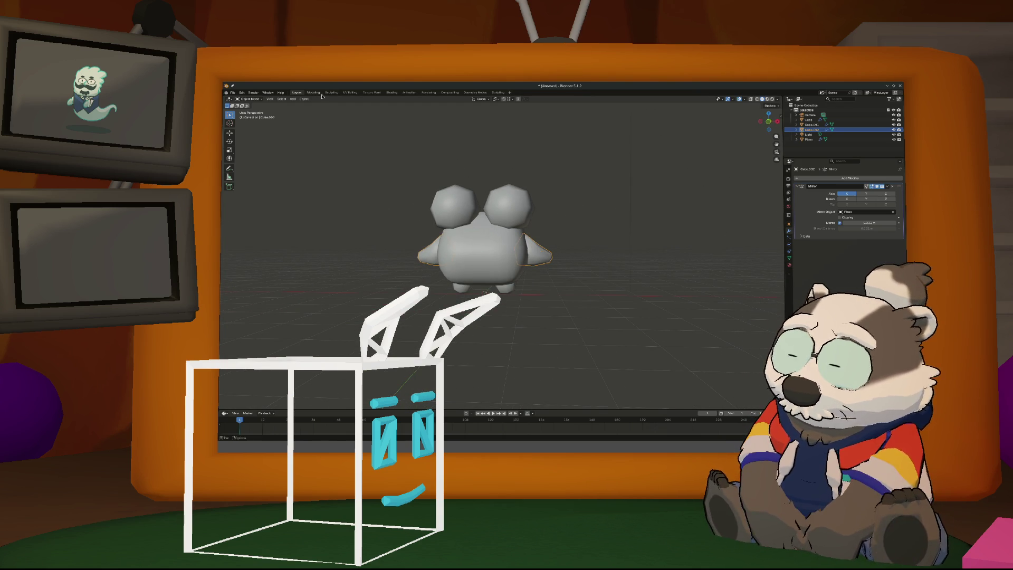
{"action": "left_click", "coordinate": [350, 92]}
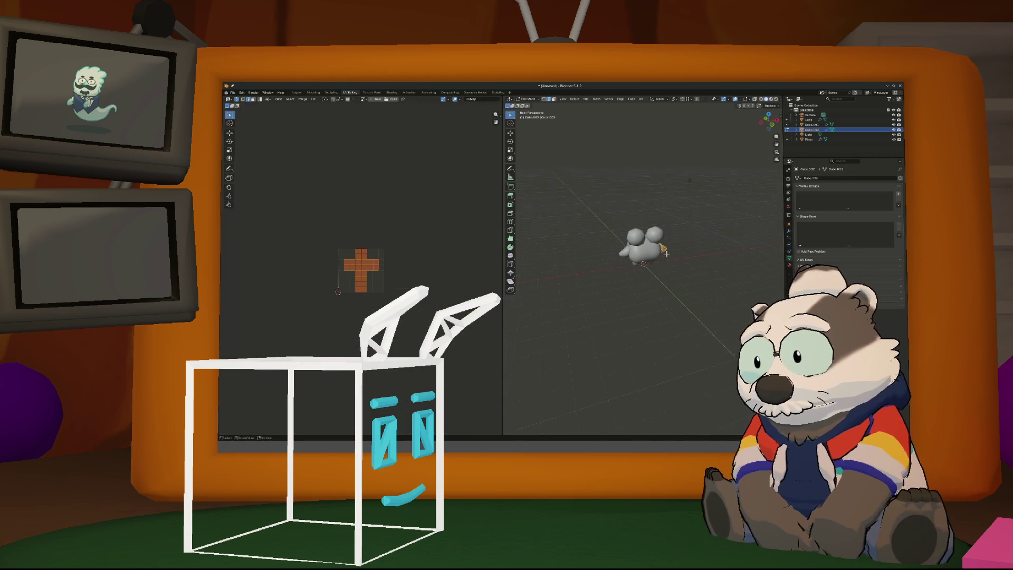
Clear the face selection and mark the chosen edges around the head and arm as a UV seam
{"action": "scroll", "coordinate": [663, 257], "scroll_direction": "up", "scroll_amount": 5}
{"action": "mouse_move", "coordinate": [663, 257]}
{"action": "middle_mouse_down"}
{"action": "mouse_move", "coordinate": [579, 239]}
{"action": "mouse_move", "coordinate": [665, 256]}
{"action": "mouse_move", "coordinate": [630, 225]}
{"action": "mouse_move", "coordinate": [575, 216]}
{"action": "middle_mouse_up"}
{"action": "key", "text": "alt+a"}
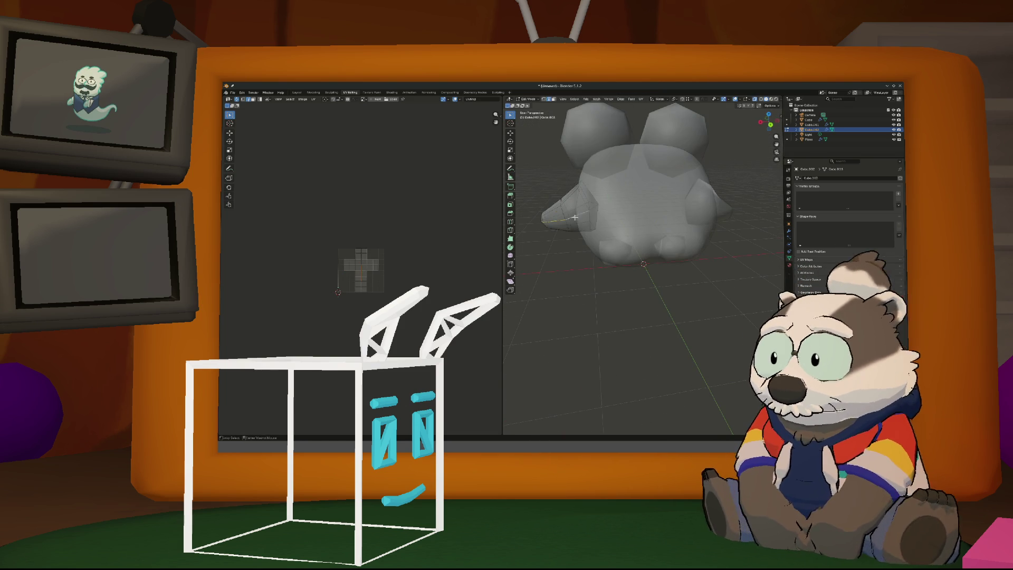
{"action": "mouse_move", "coordinate": [574, 217]}
{"action": "middle_mouse_down"}
{"action": "mouse_move", "coordinate": [562, 211]}
{"action": "mouse_move", "coordinate": [603, 211]}
{"action": "mouse_move", "coordinate": [624, 230]}
{"action": "middle_mouse_up"}
{"action": "key", "text": "ctrl+e"}
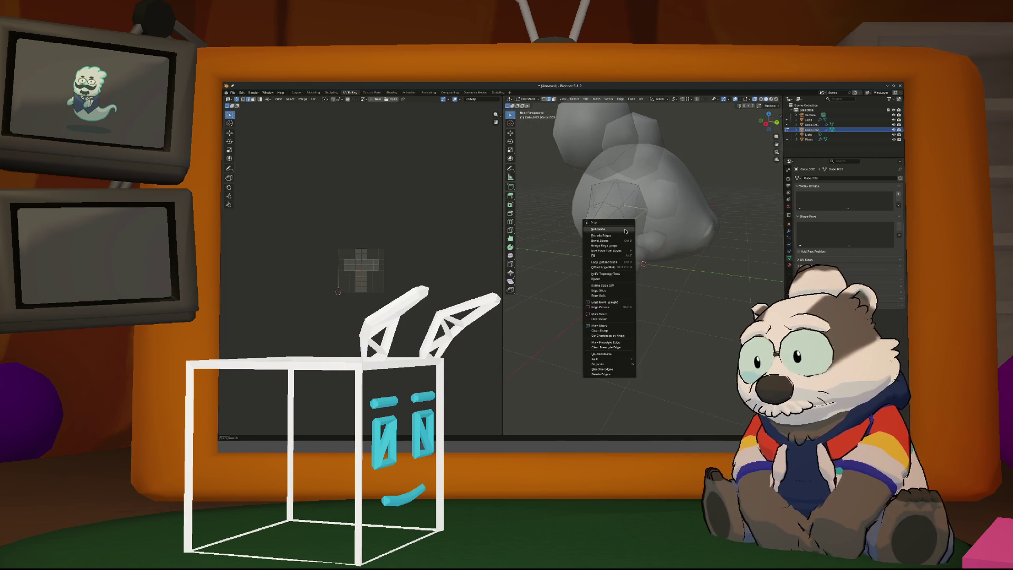
{"action": "left_click", "coordinate": [598, 313]}
{"action": "middle_click_drag", "start_coordinate": [616, 253], "coordinate": [635, 198]}
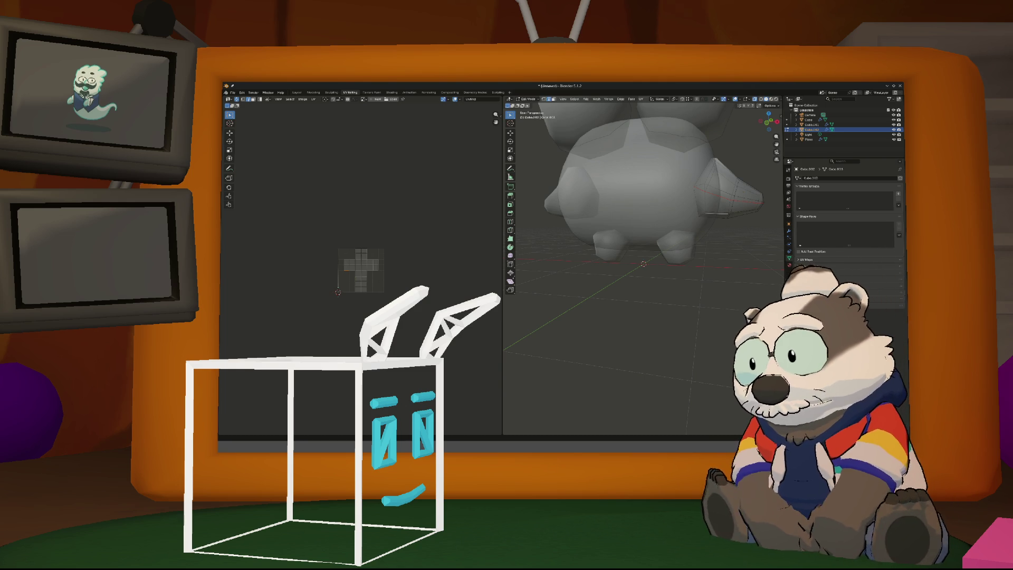
Frame the whole model to inspect the seam, then return to Object Mode
{"action": "key", "text": "shift+c"}
{"action": "mouse_move", "coordinate": [638, 284]}
{"action": "middle_mouse_down"}
{"action": "mouse_move", "coordinate": [680, 287]}
{"action": "mouse_move", "coordinate": [633, 285]}
{"action": "mouse_move", "coordinate": [646, 272]}
{"action": "mouse_move", "coordinate": [585, 301]}
{"action": "mouse_move", "coordinate": [652, 276]}
{"action": "mouse_move", "coordinate": [602, 275]}
{"action": "mouse_move", "coordinate": [662, 293]}
{"action": "mouse_move", "coordinate": [712, 280]}
{"action": "mouse_move", "coordinate": [752, 321]}
{"action": "mouse_move", "coordinate": [693, 282]}
{"action": "mouse_move", "coordinate": [670, 281]}
{"action": "middle_mouse_up"}
{"action": "key", "text": "Tab"}
{"action": "scroll", "coordinate": [670, 281], "scroll_direction": "up", "scroll_amount": 2}
Leave the Blender monitor so the overlay shows the avatar walking around the 3D room
{"action": "scroll", "coordinate": [361, 269], "scroll_direction": "up", "scroll_amount": 1}
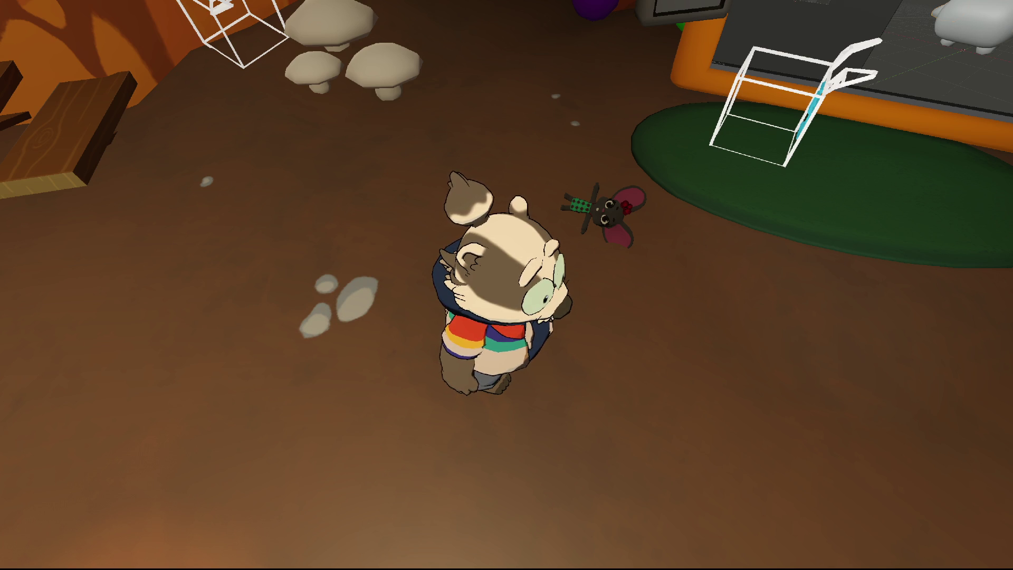
Show and dismiss the two viewer chat messages, turning the camera to the Blender monitor
{"action": "key", "text": "e"}
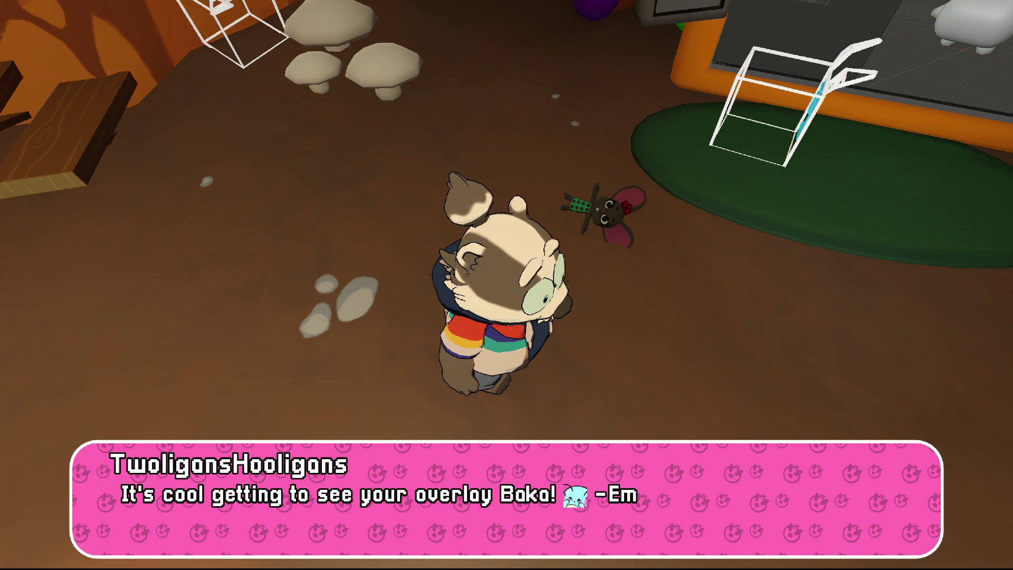
{"action": "key", "text": "e"}
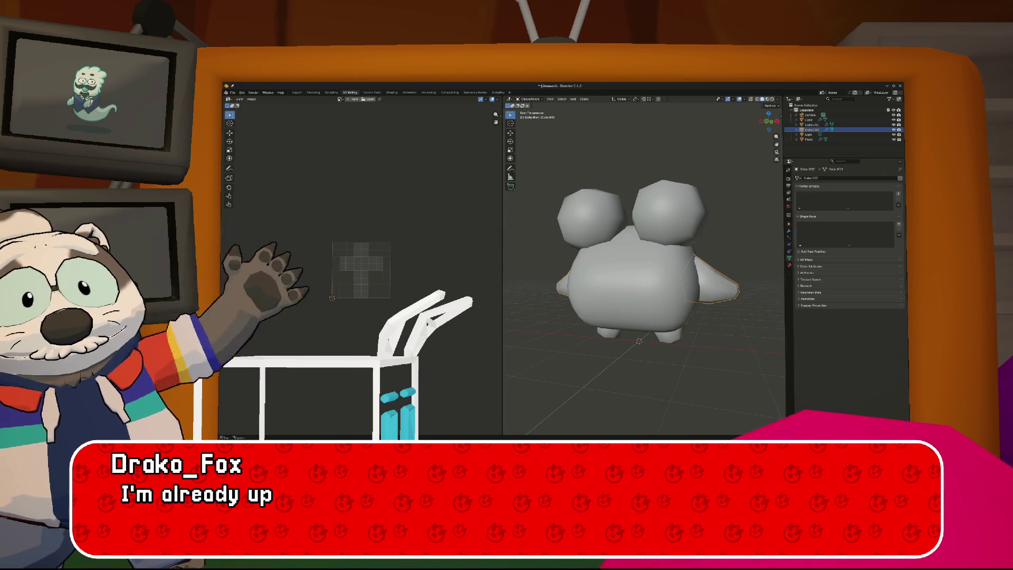
{"action": "key", "text": "e"}
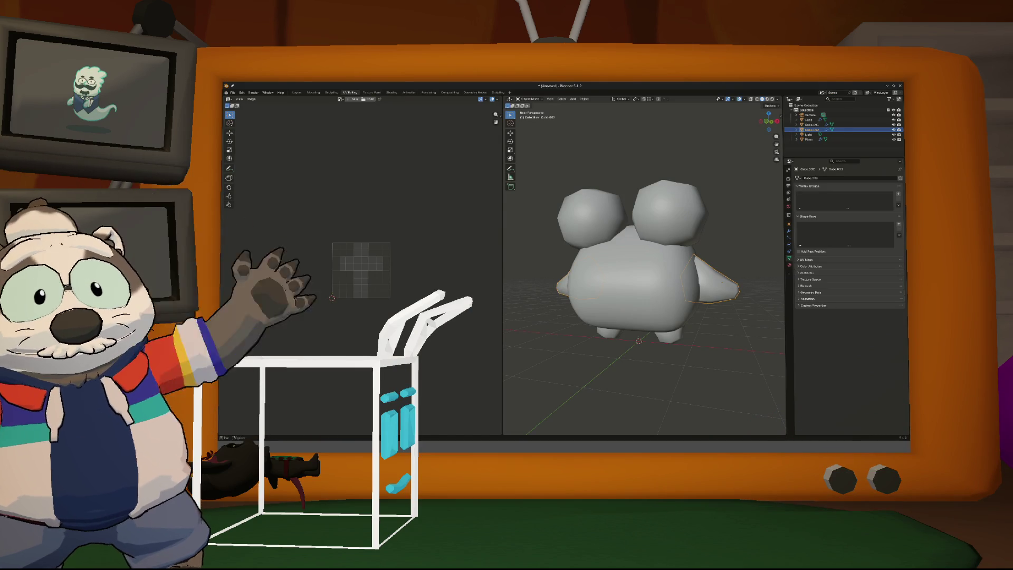